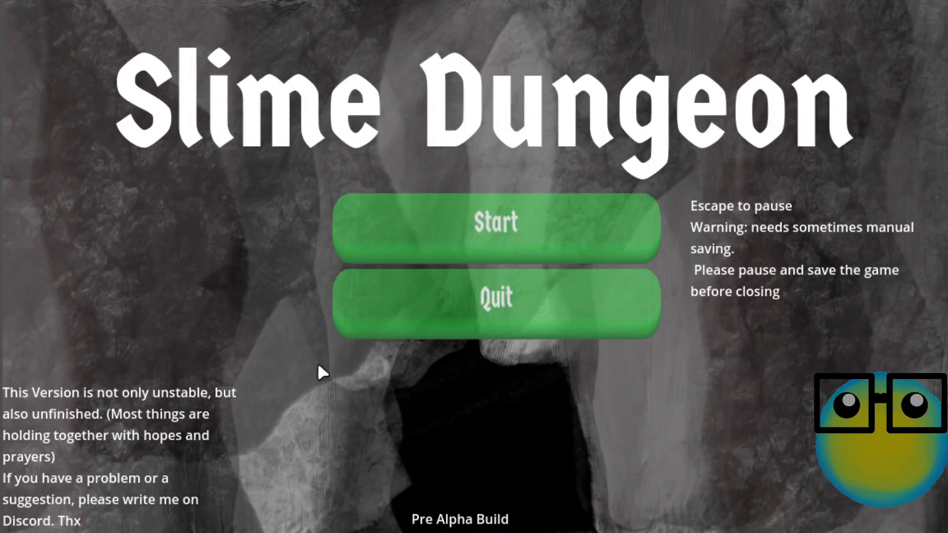
Start the game, pick the slime, and shoot at the fish on a mission.
{"action": "left_click", "coordinate": [478, 245]}
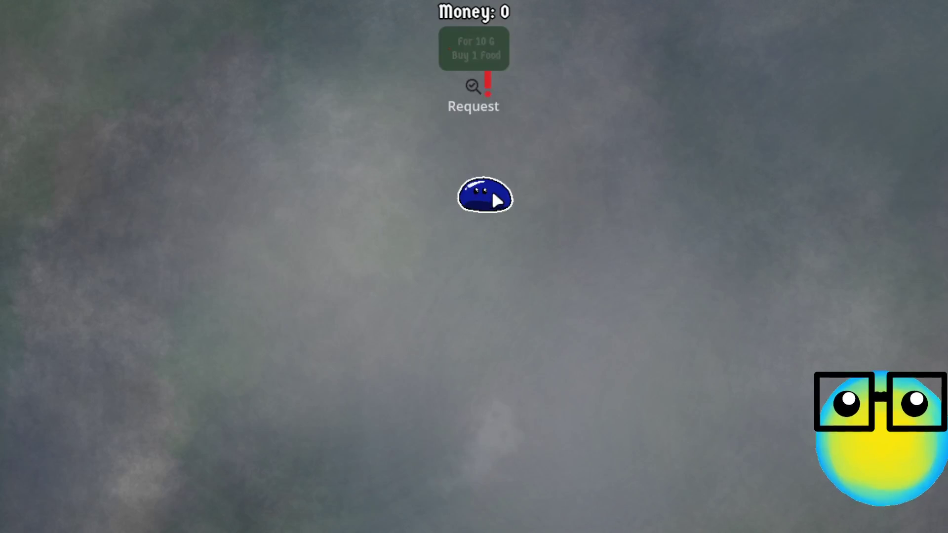
{"action": "left_click", "coordinate": [492, 196]}
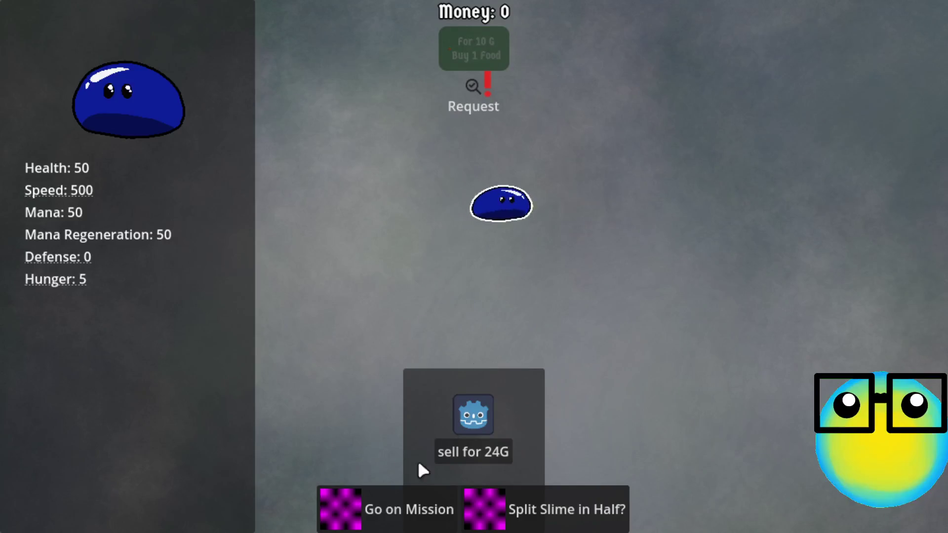
{"action": "left_click", "coordinate": [392, 496]}
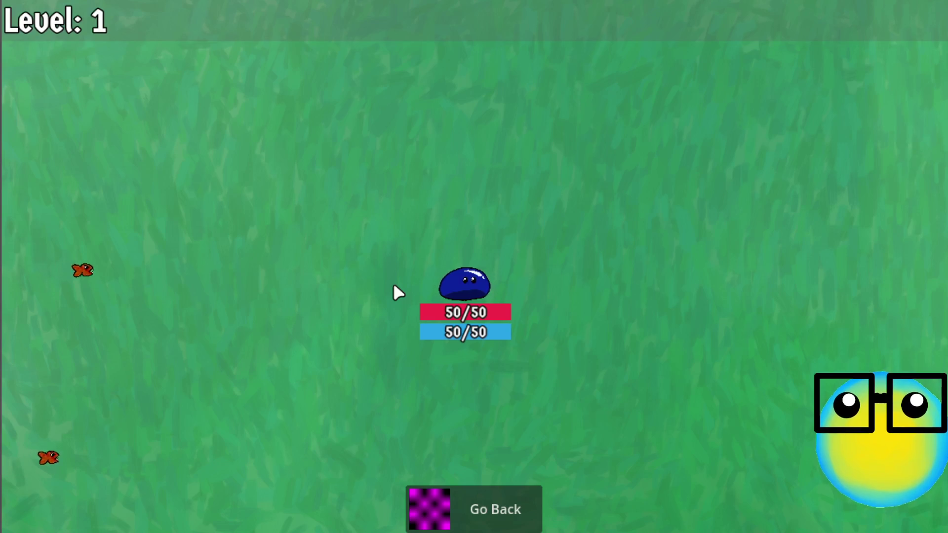
{"action": "left_click", "coordinate": [394, 287]}
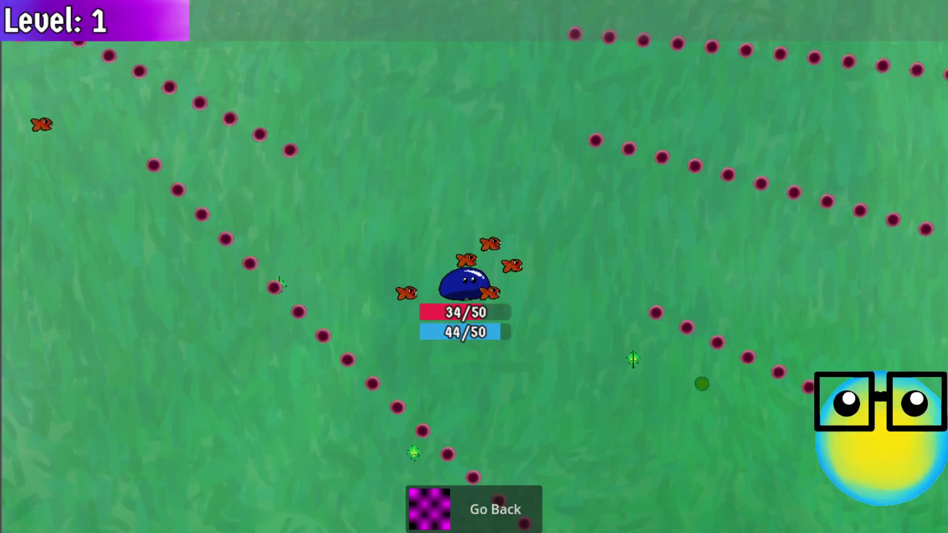
Return to the hub and walk the slime past the request and food boards.
{"action": "left_click", "coordinate": [492, 509]}
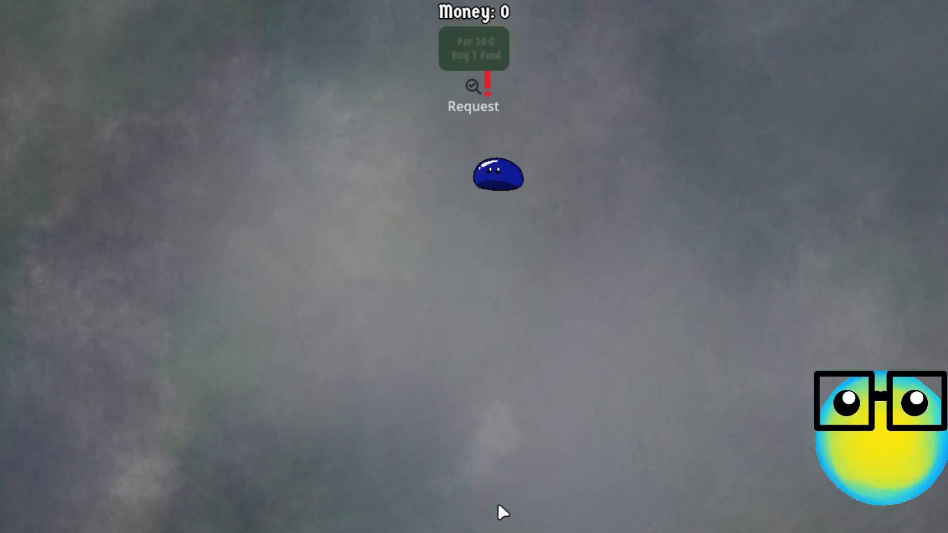
{"action": "key", "text": "w"}
{"action": "key", "text": "d"}
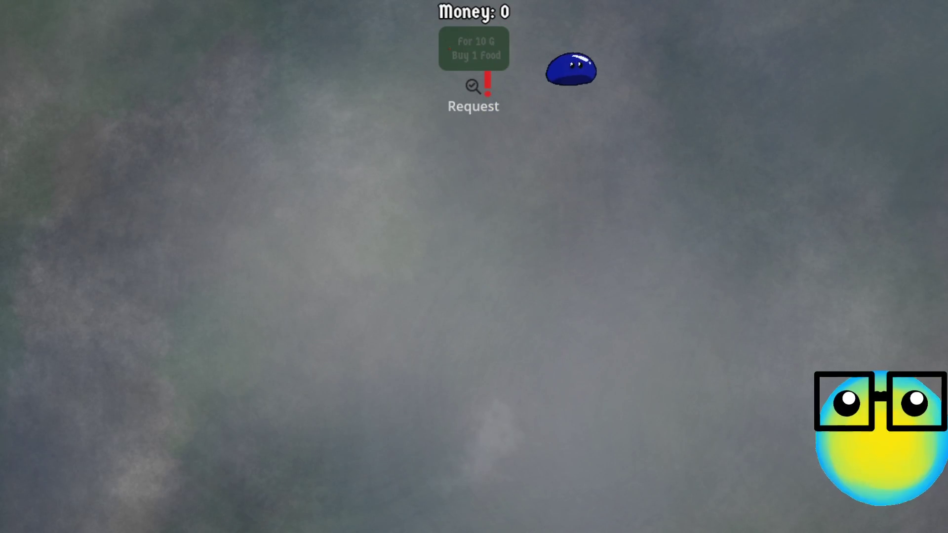
{"action": "key", "text": "alt+Tab"}
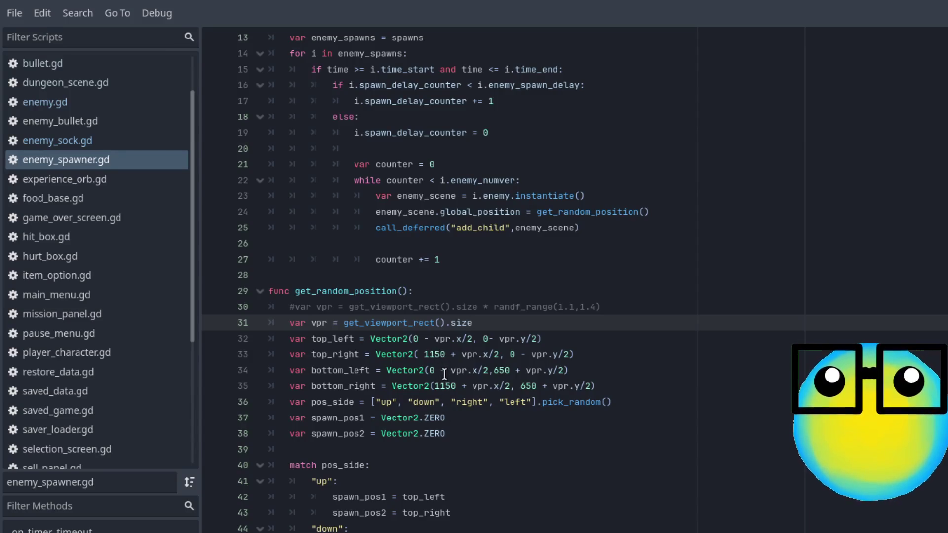
Delete the plain vpr line and uncomment the randf_range(1.1, 1.4) scaled version.
{"action": "left_click", "coordinate": [418, 339]}
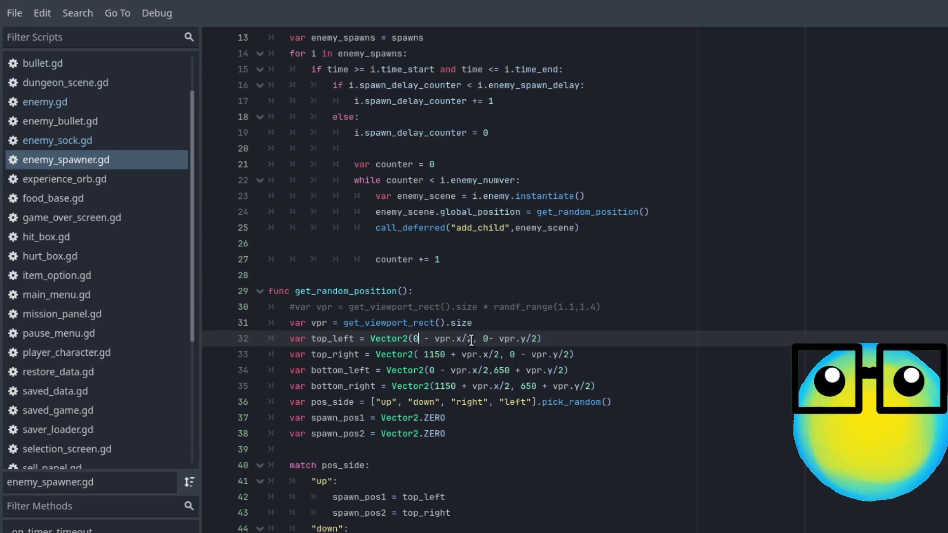
{"action": "left_click", "coordinate": [497, 325]}
{"action": "double_click", "coordinate": [463, 323]}
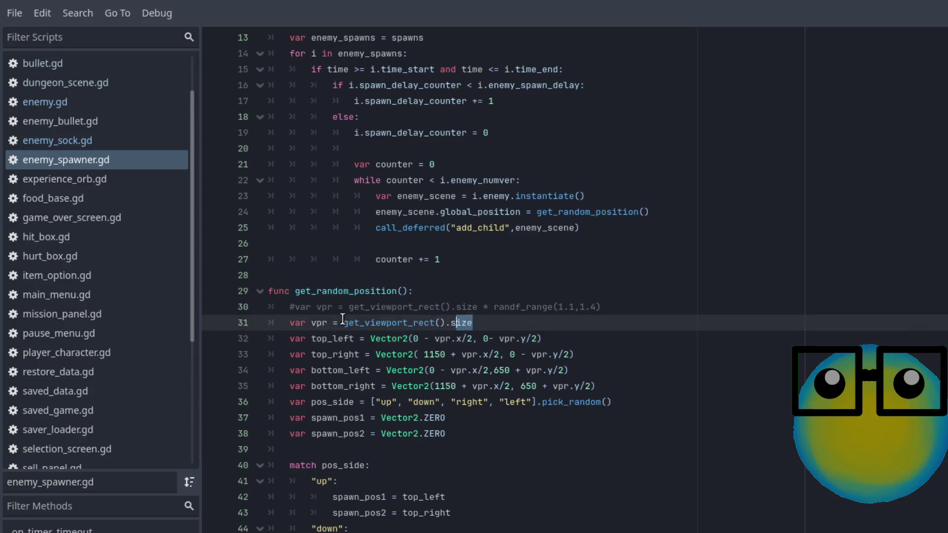
{"action": "left_click", "coordinate": [222, 322]}
{"action": "key", "text": "BackSpace"}
{"action": "key", "text": "BackSpace"}
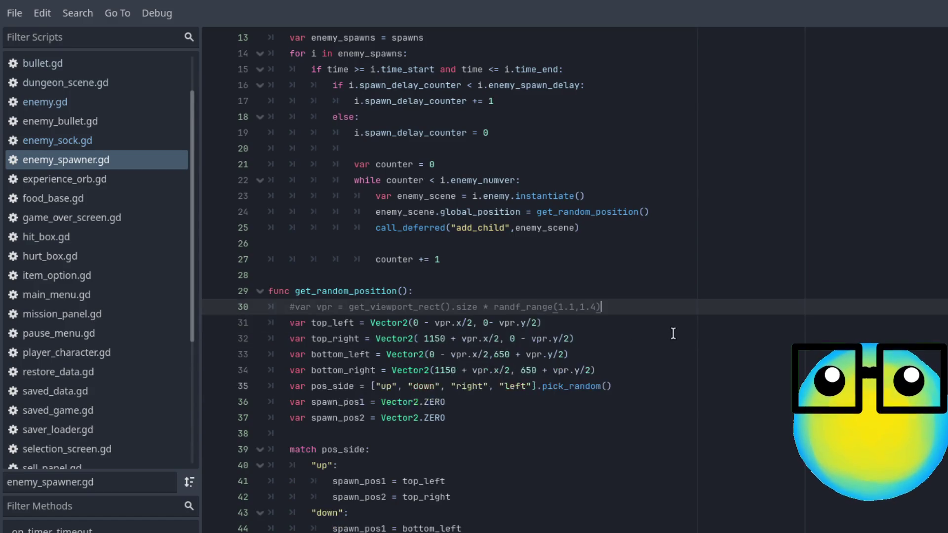
{"action": "key", "text": "ctrl+k"}
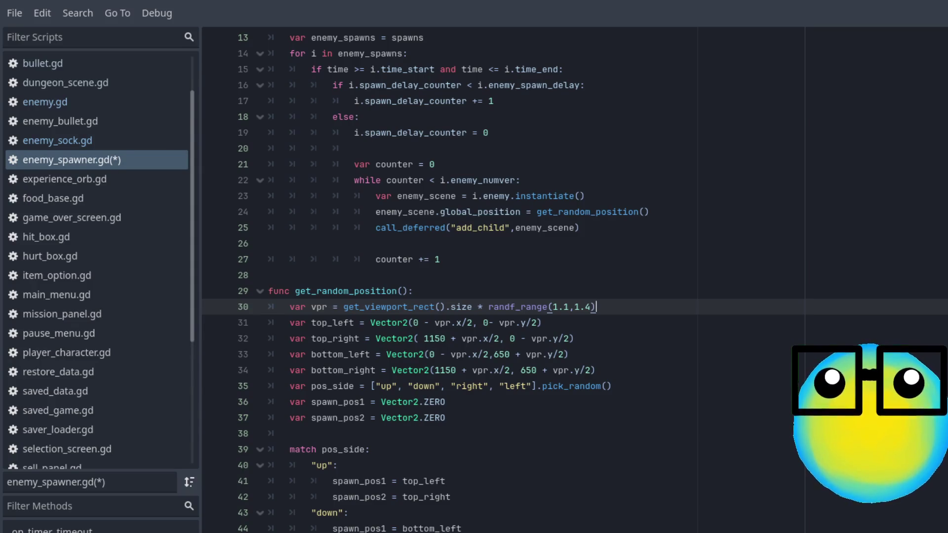
{"action": "left_click", "coordinate": [418, 322]}
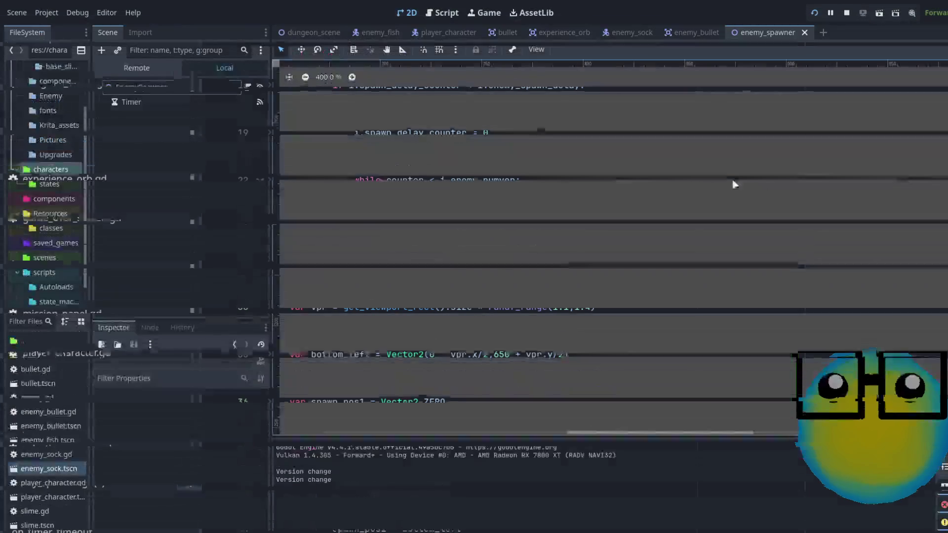
Show dungeon_scene in the 2D view, zoomed in around its origin.
{"action": "key", "text": "ctrl+F1"}
{"action": "scroll", "coordinate": [474, 156], "scroll_direction": "down", "scroll_amount": 4}
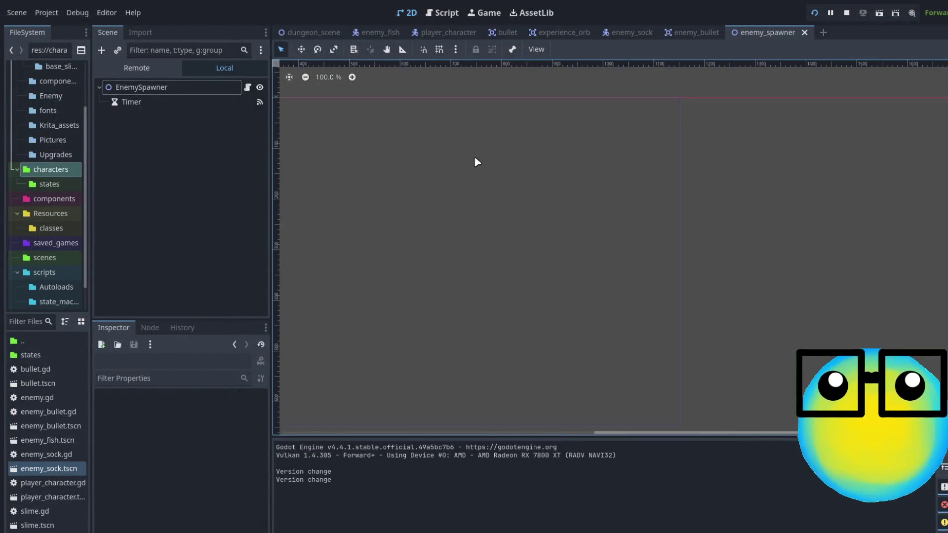
{"action": "mouse_move", "coordinate": [655, 438]}
{"action": "left_mouse_down"}
{"action": "mouse_move", "coordinate": [455, 430]}
{"action": "mouse_move", "coordinate": [493, 433]}
{"action": "left_mouse_up"}
{"action": "scroll", "coordinate": [507, 64], "scroll_direction": "up", "scroll_amount": 6}
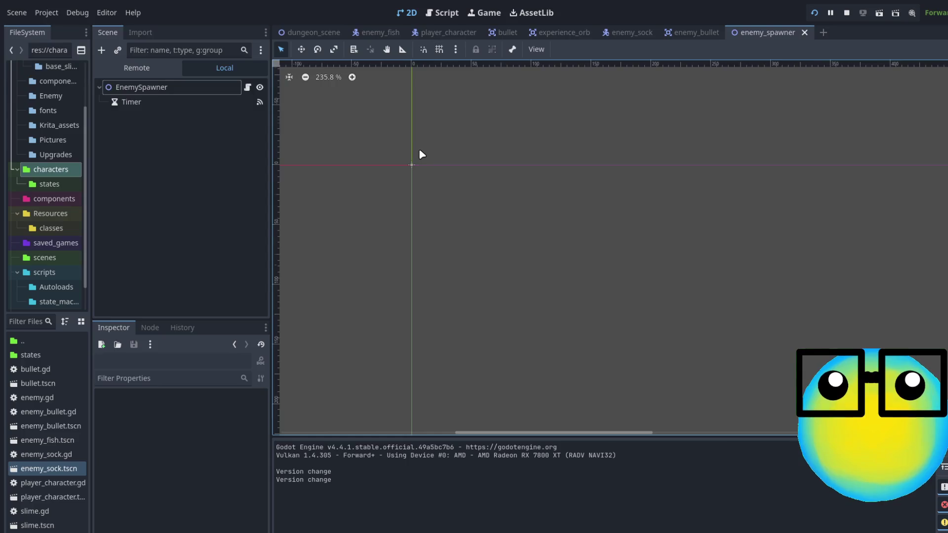
{"action": "left_click", "coordinate": [319, 30]}
{"action": "scroll", "coordinate": [492, 112], "scroll_direction": "up", "scroll_amount": 5}
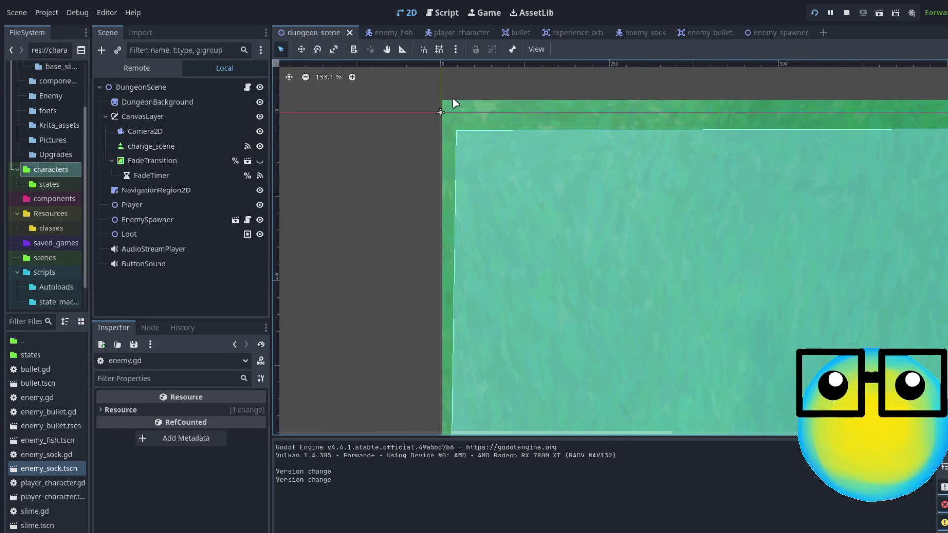
{"action": "mouse_move", "coordinate": [441, 113]}
{"action": "scroll", "coordinate": [441, 113], "scroll_direction": "up", "scroll_amount": 7}
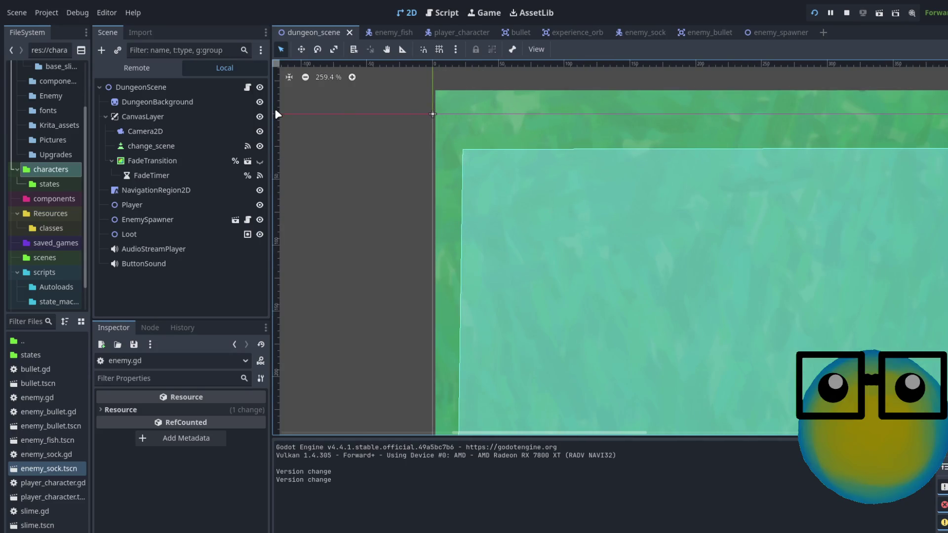
Drag a vertical and a horizontal guide about 10 px from the origin and save the scene.
{"action": "left_click_drag", "start_coordinate": [275, 99], "coordinate": [275, 101]}
{"action": "mouse_move", "coordinate": [315, 61]}
{"action": "left_mouse_down"}
{"action": "mouse_move", "coordinate": [324, 100]}
{"action": "mouse_move", "coordinate": [400, 104]}
{"action": "mouse_move", "coordinate": [397, 138]}
{"action": "mouse_move", "coordinate": [410, 127]}
{"action": "left_mouse_up"}
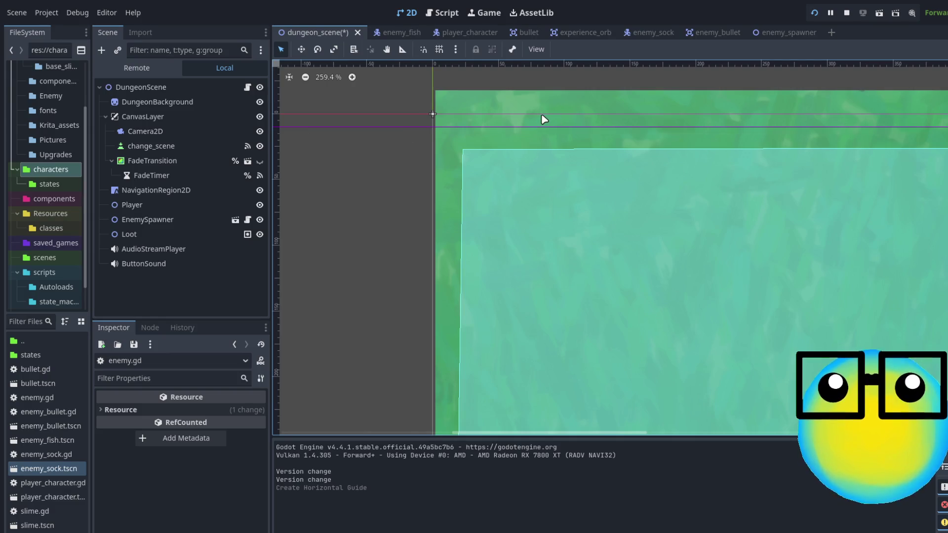
{"action": "scroll", "coordinate": [544, 118], "scroll_direction": "down", "scroll_amount": 2}
{"action": "scroll", "coordinate": [432, 120], "scroll_direction": "up", "scroll_amount": 1}
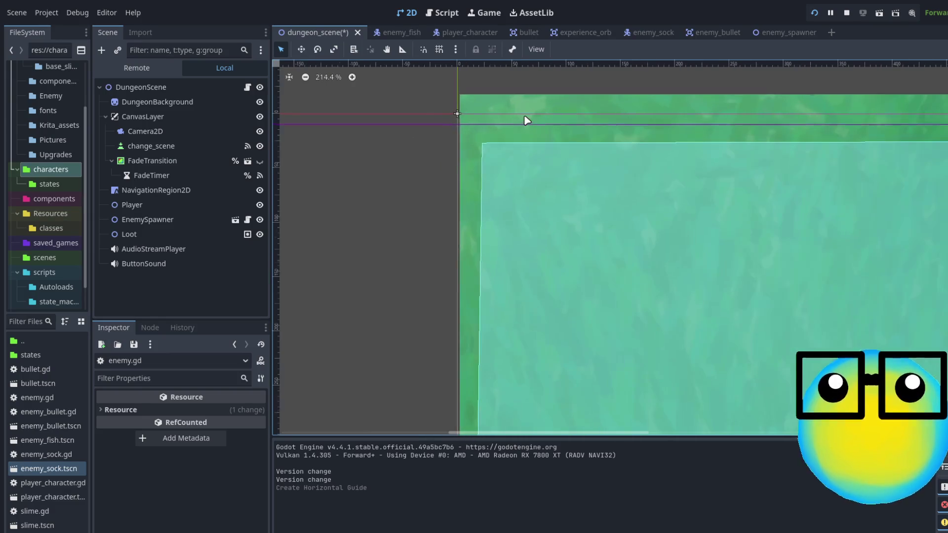
{"action": "mouse_move", "coordinate": [277, 144]}
{"action": "left_mouse_down"}
{"action": "mouse_move", "coordinate": [493, 139]}
{"action": "mouse_move", "coordinate": [472, 140]}
{"action": "left_mouse_up"}
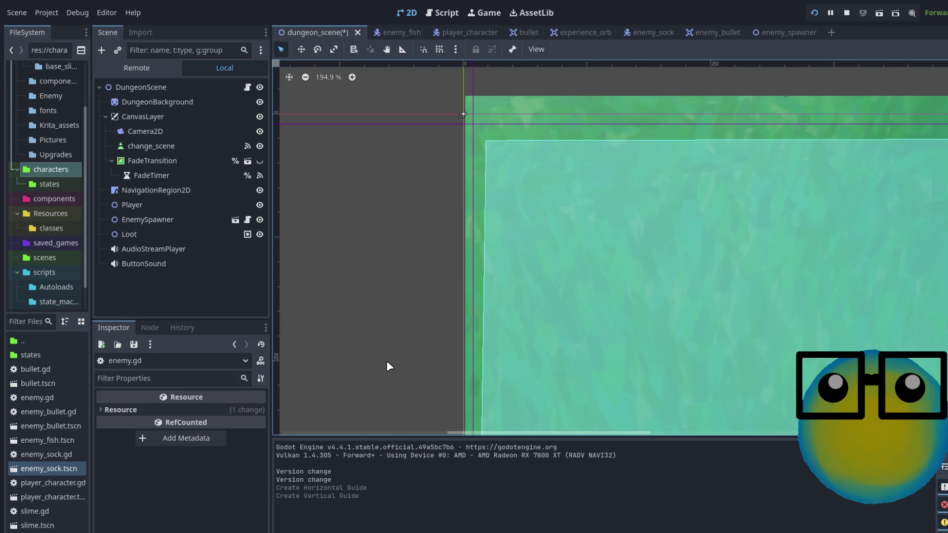
{"action": "key", "text": "ctrl+s"}
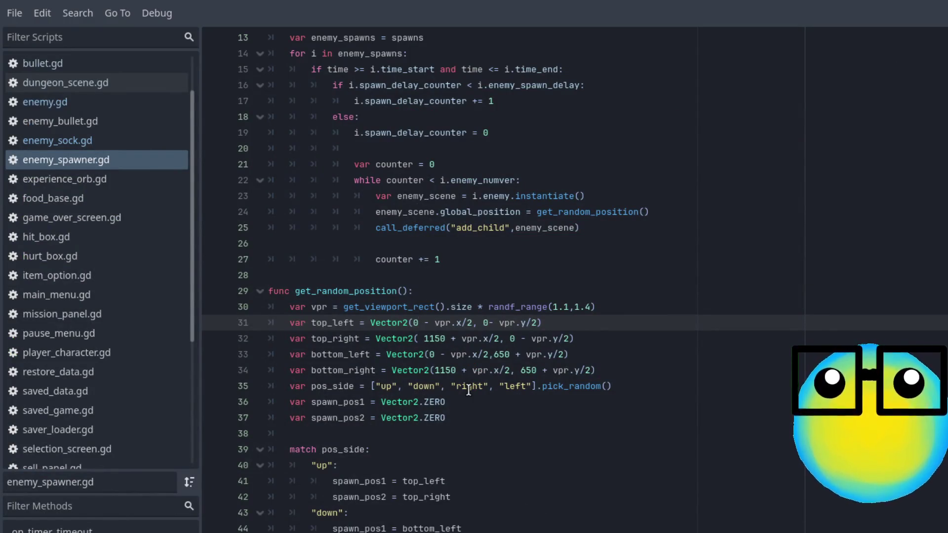
Set top_left's y offset to 10 and change top_right's 1150 to 1140.
{"action": "type", "text": "1"}
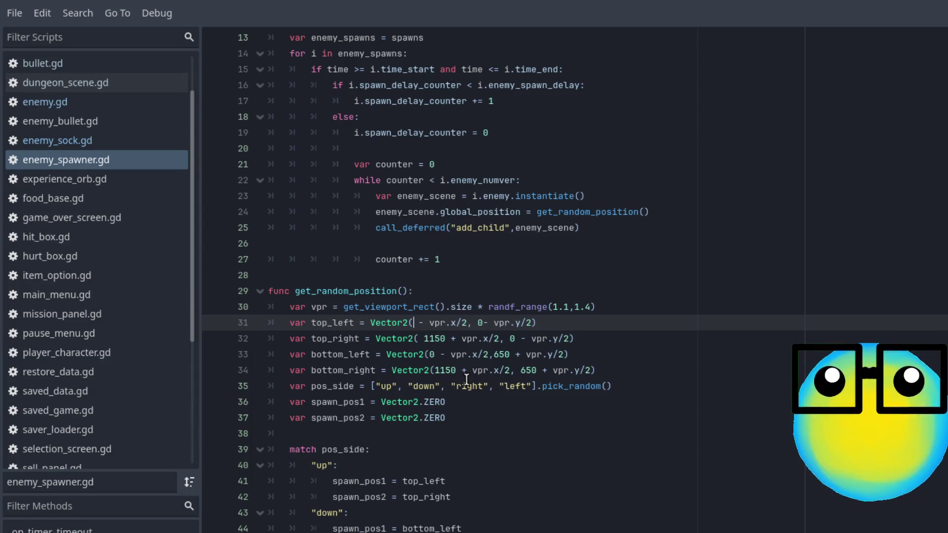
{"action": "left_click", "coordinate": [493, 324]}
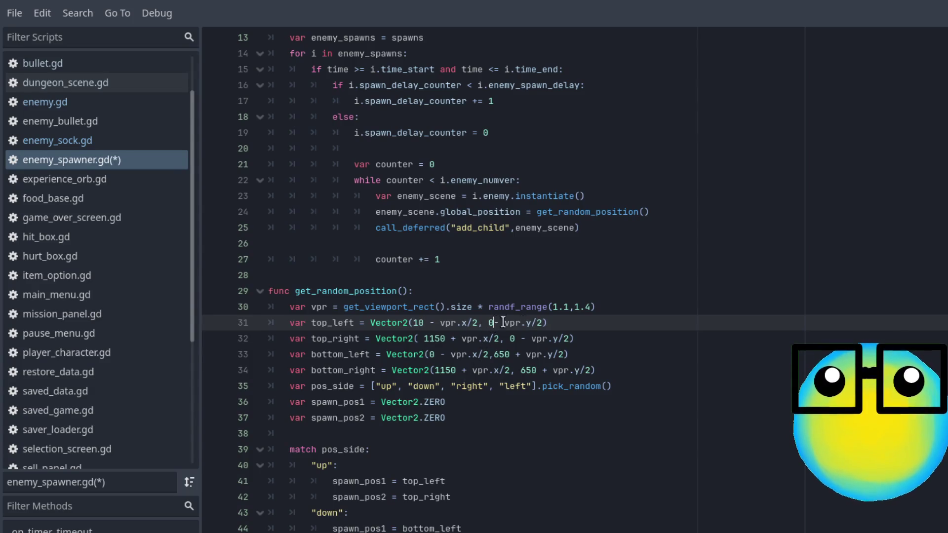
{"action": "key", "text": "BackSpace"}
{"action": "type", "text": "10"}
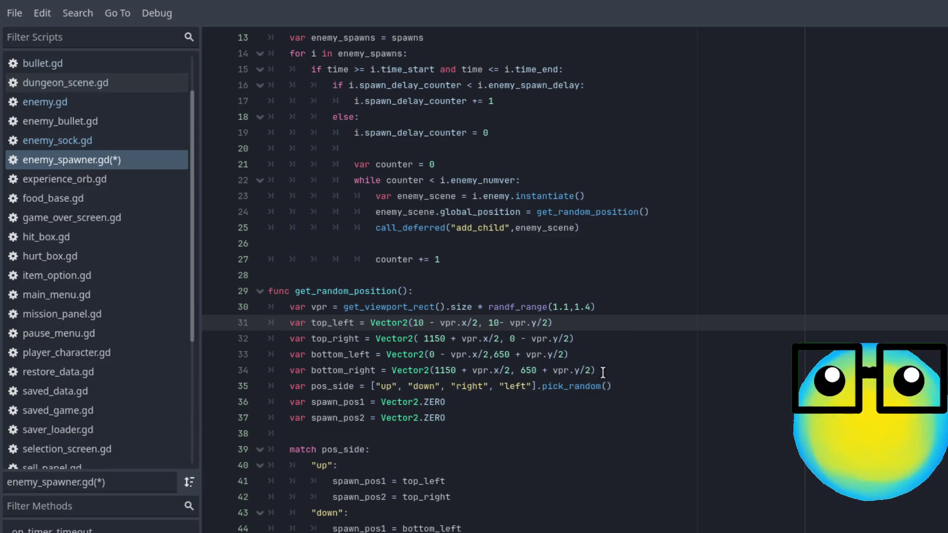
{"action": "left_click", "coordinate": [545, 338]}
{"action": "type", "text": "-1"}
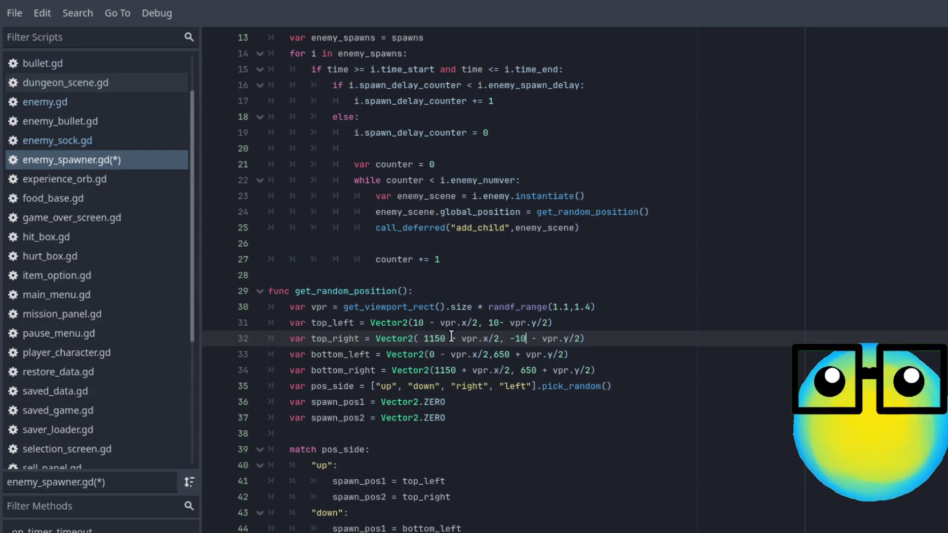
{"action": "key", "text": "BackSpace"}
{"action": "key", "text": "BackSpace"}
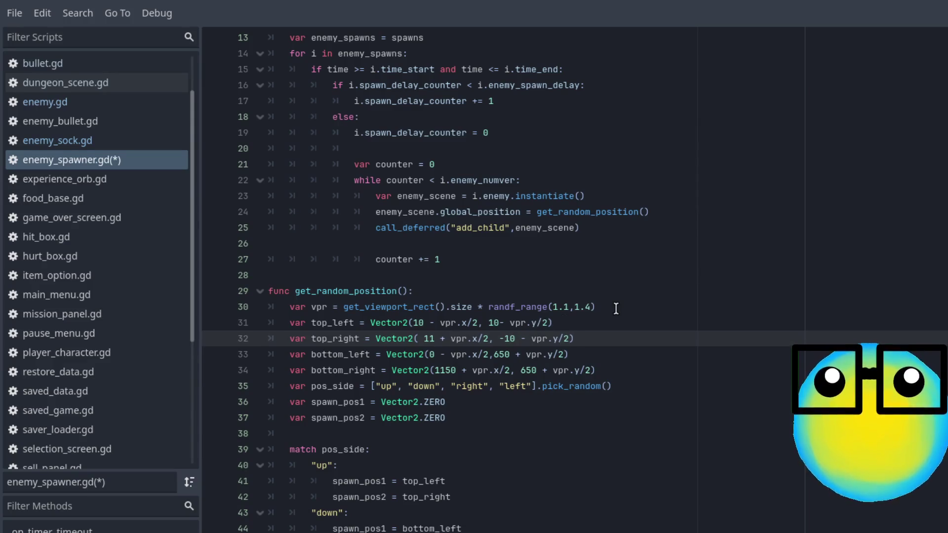
{"action": "type", "text": "40"}
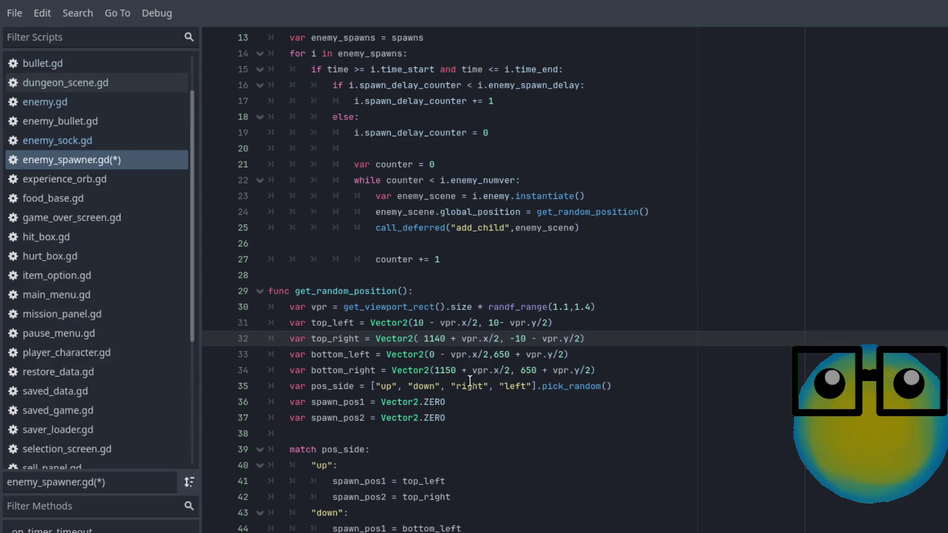
Set bottom_left's x offset to -10, bottom_right to 1140, and 650 to 660.
{"action": "left_click", "coordinate": [439, 354]}
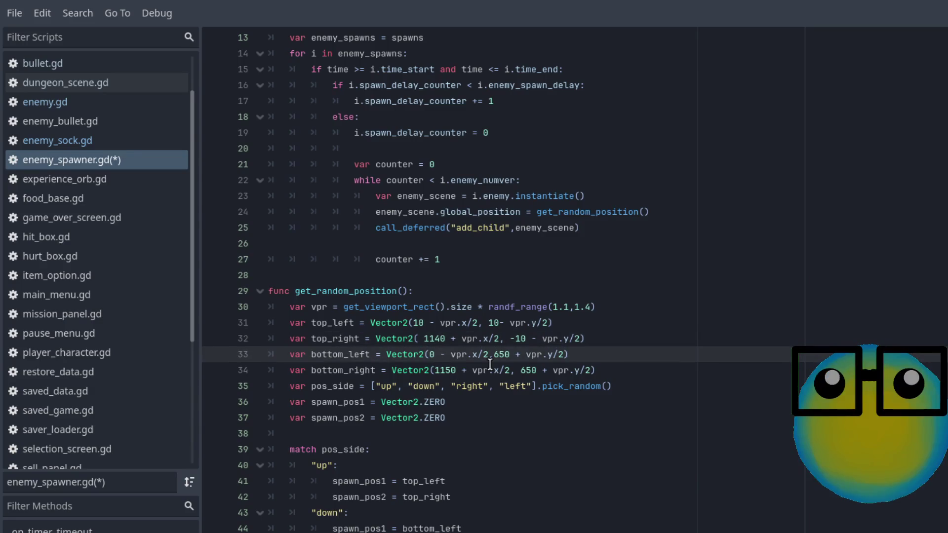
{"action": "key", "text": "BackSpace"}
{"action": "type", "text": "-10"}
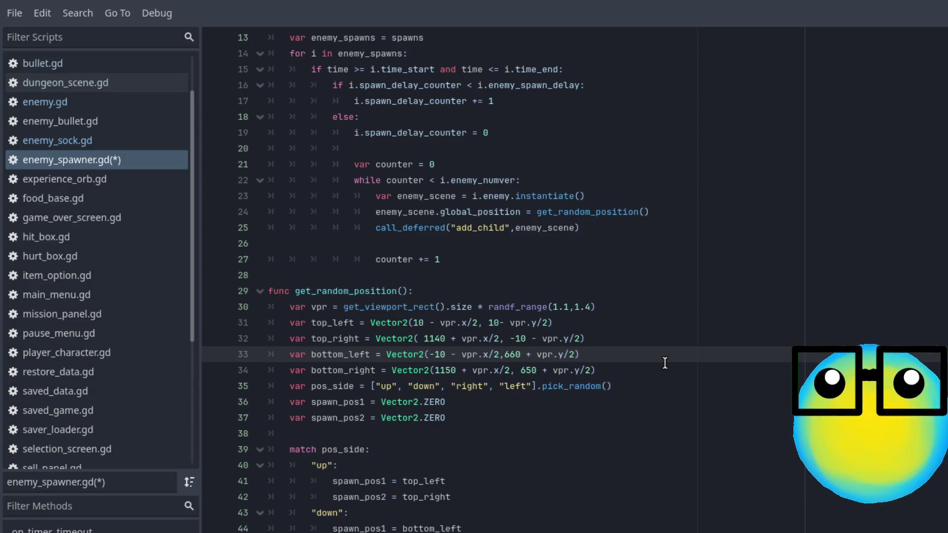
{"action": "left_click", "coordinate": [462, 374]}
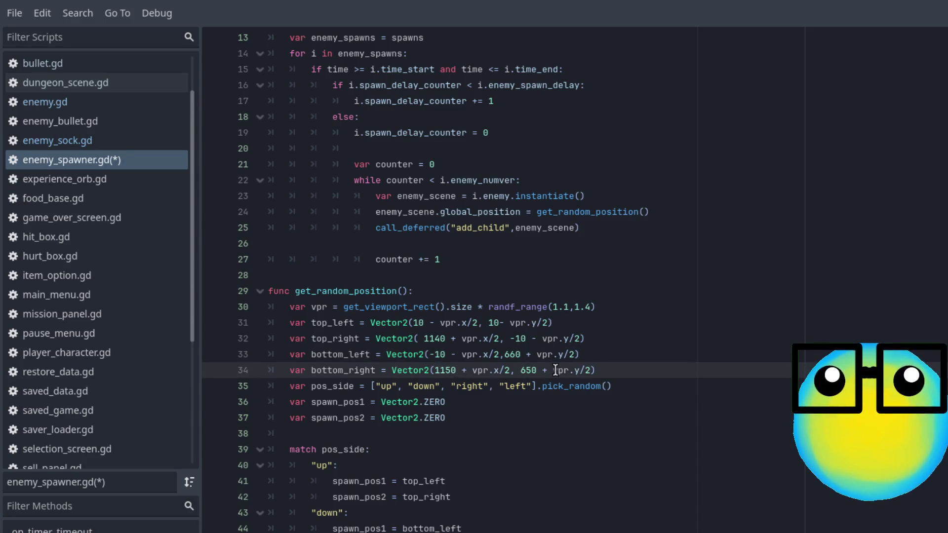
{"action": "key", "text": "BackSpace"}
{"action": "key", "text": "BackSpace"}
{"action": "type", "text": "40"}
{"action": "left_click", "coordinate": [537, 370]}
{"action": "key", "text": "BackSpace"}
{"action": "key", "text": "BackSpace"}
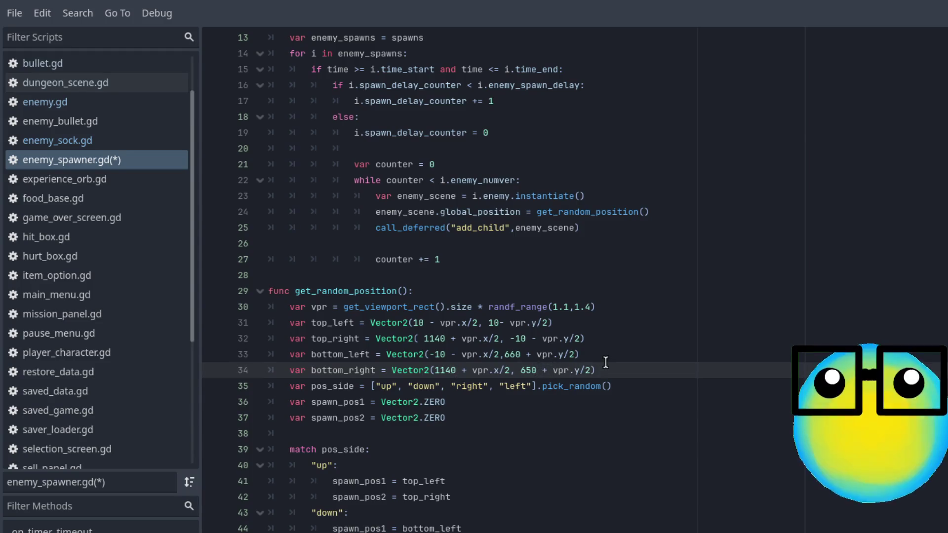
{"action": "type", "text": "60"}
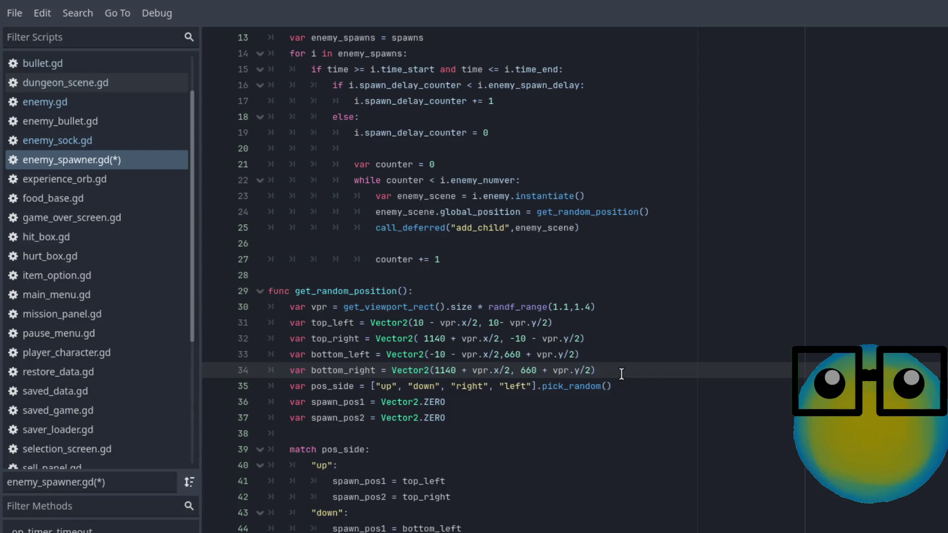
{"action": "left_click", "coordinate": [655, 386]}
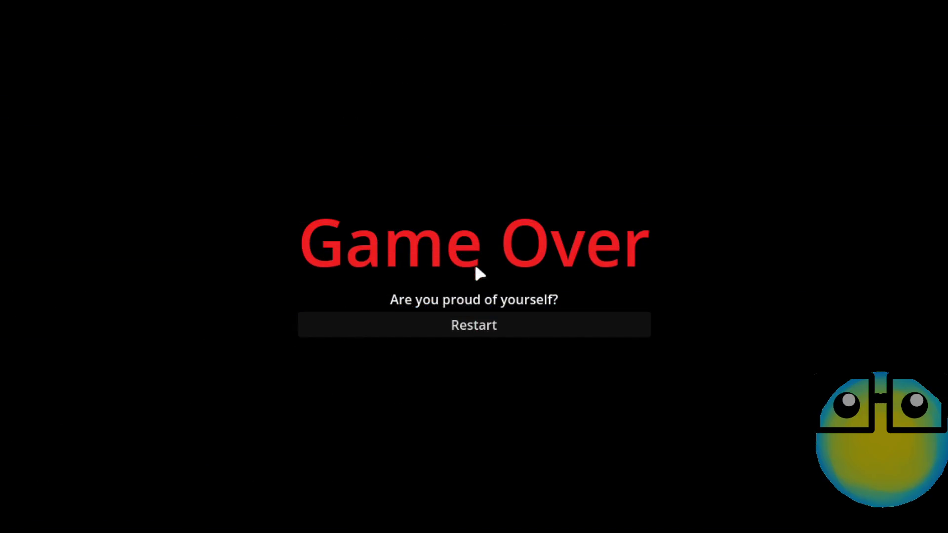
Restart after game over and send the green slime on a mission.
{"action": "left_click", "coordinate": [456, 324]}
{"action": "left_click", "coordinate": [492, 210]}
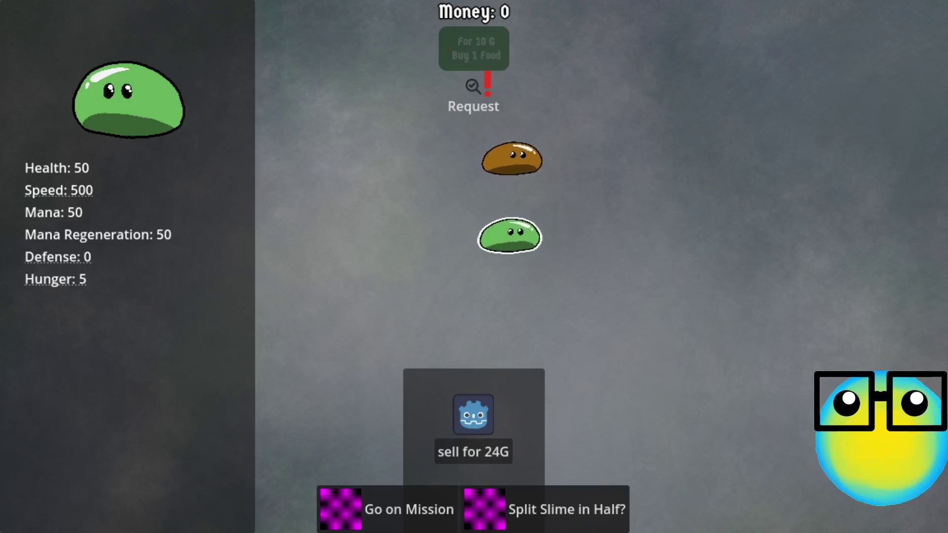
{"action": "left_click", "coordinate": [388, 518]}
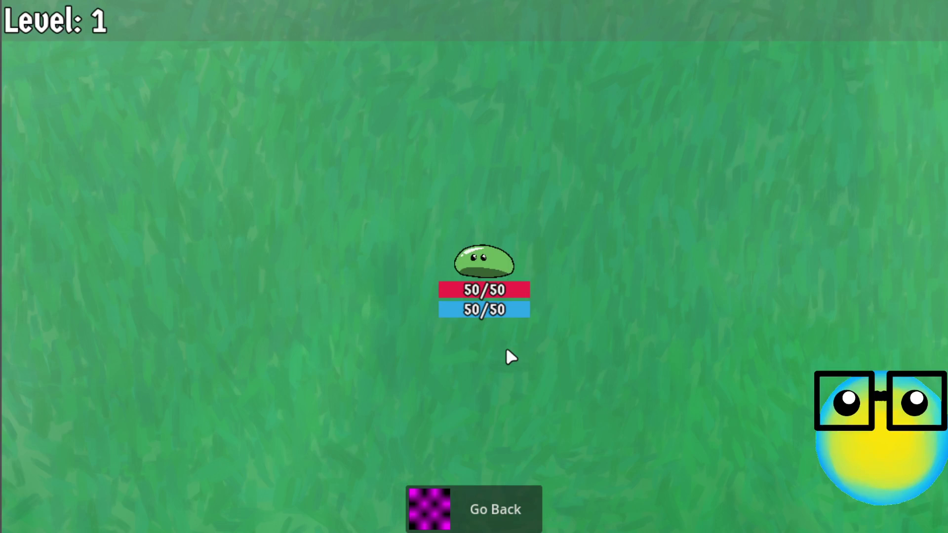
Shoot the fish enemies until Level UP, then close the game.
{"action": "left_click", "coordinate": [506, 351]}
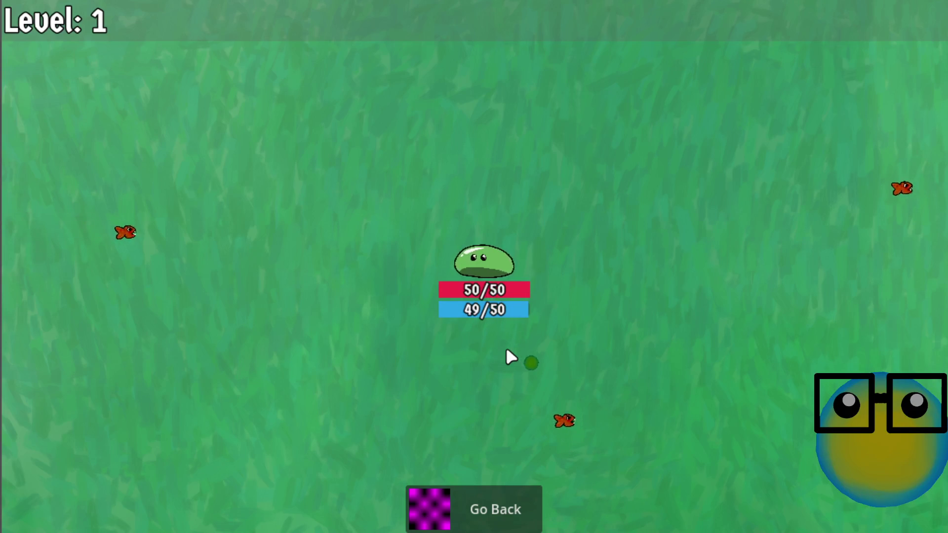
{"action": "left_click", "coordinate": [506, 350]}
{"action": "left_click", "coordinate": [506, 351]}
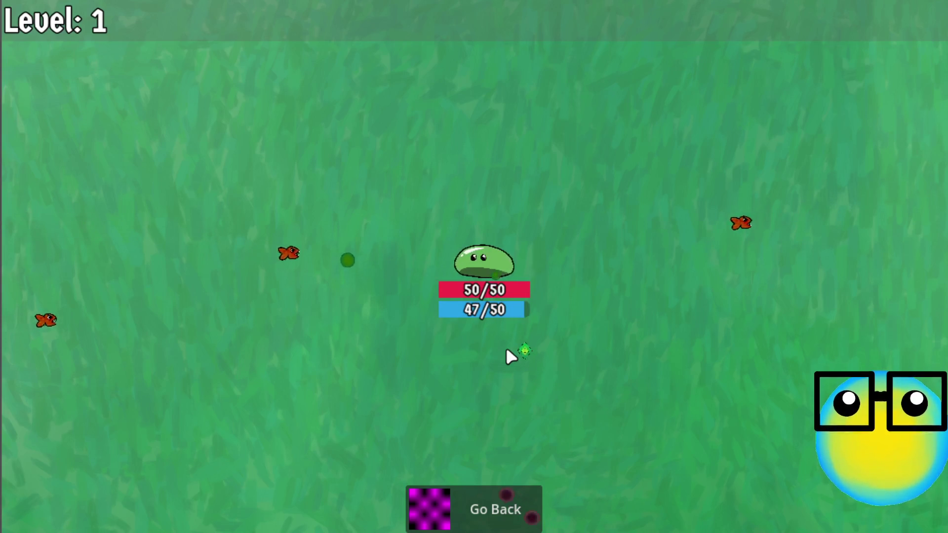
{"action": "left_click", "coordinate": [506, 351]}
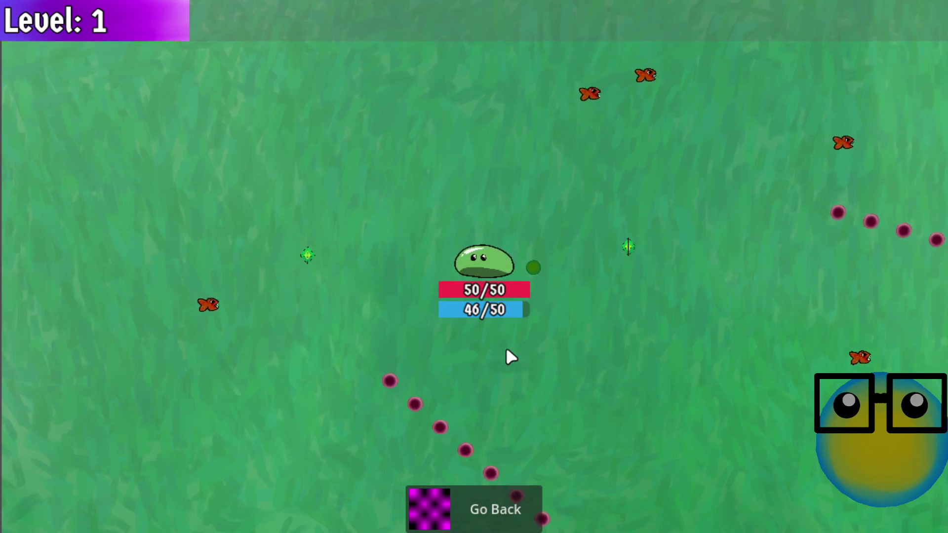
{"action": "left_click", "coordinate": [506, 351]}
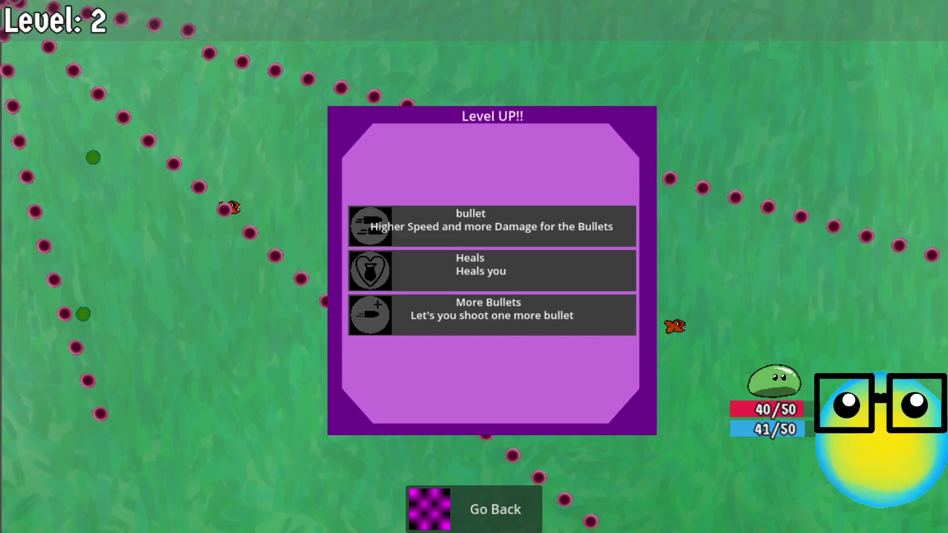
{"action": "key", "text": "alt+F4"}
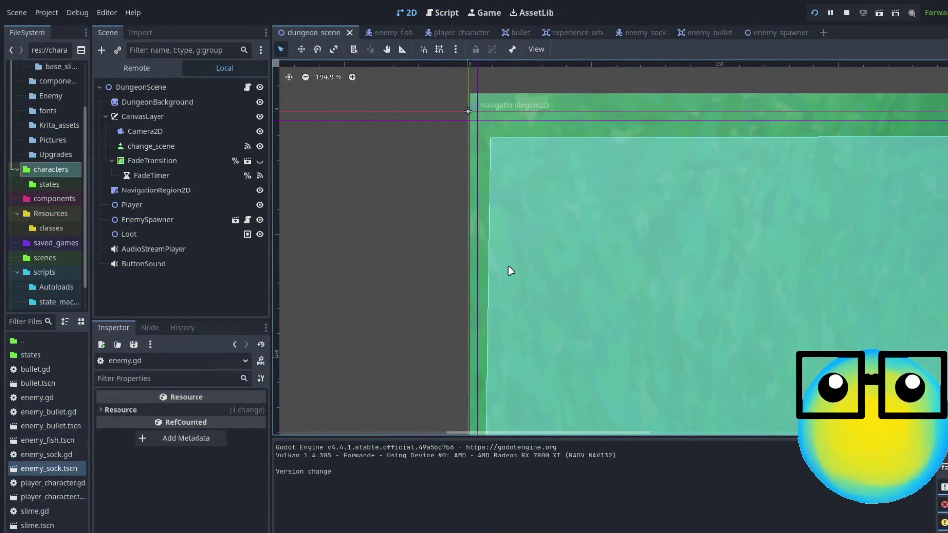
Set the Camera2D Offset to 10 on both x and y.
{"action": "scroll", "coordinate": [508, 269], "scroll_direction": "down", "scroll_amount": 4}
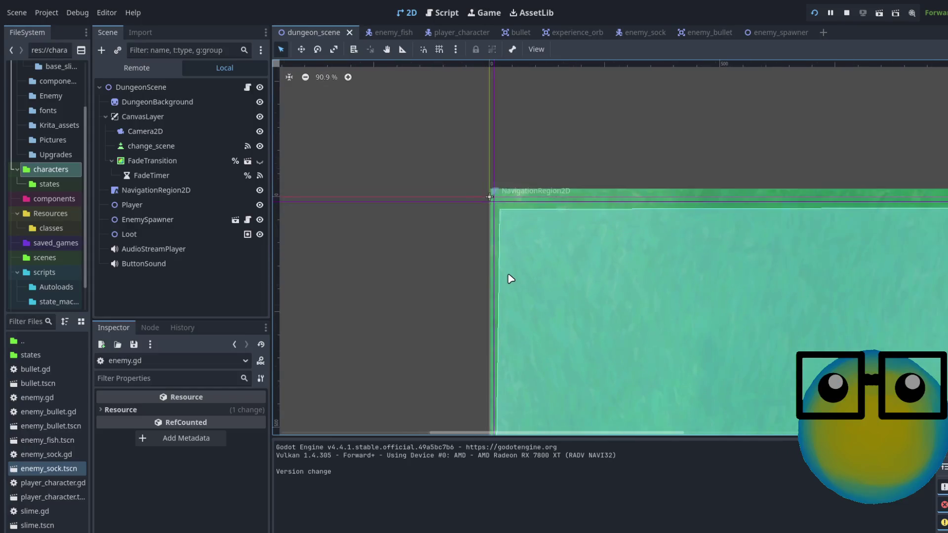
{"action": "scroll", "coordinate": [704, 324], "scroll_direction": "down", "scroll_amount": 4}
{"action": "scroll", "coordinate": [815, 366], "scroll_direction": "down", "scroll_amount": 1}
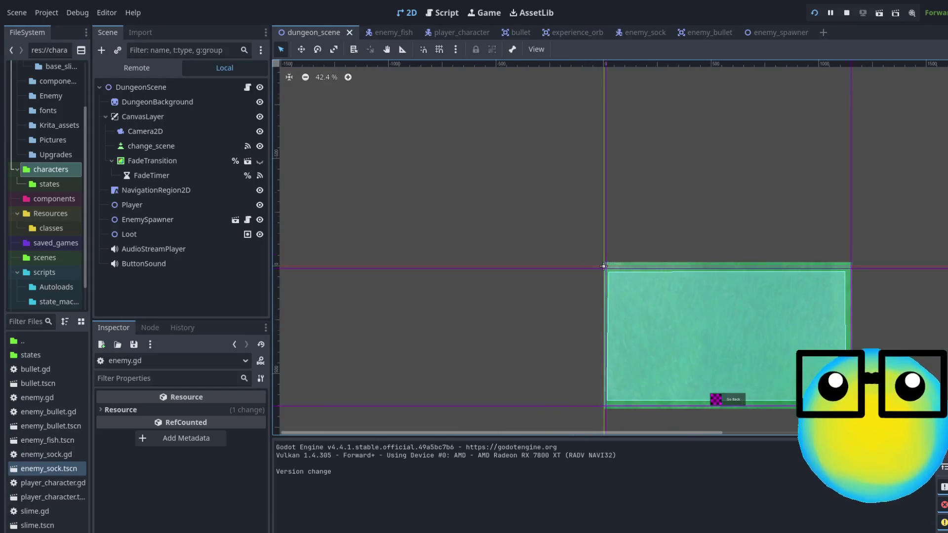
{"action": "scroll", "coordinate": [815, 366], "scroll_direction": "up", "scroll_amount": 2}
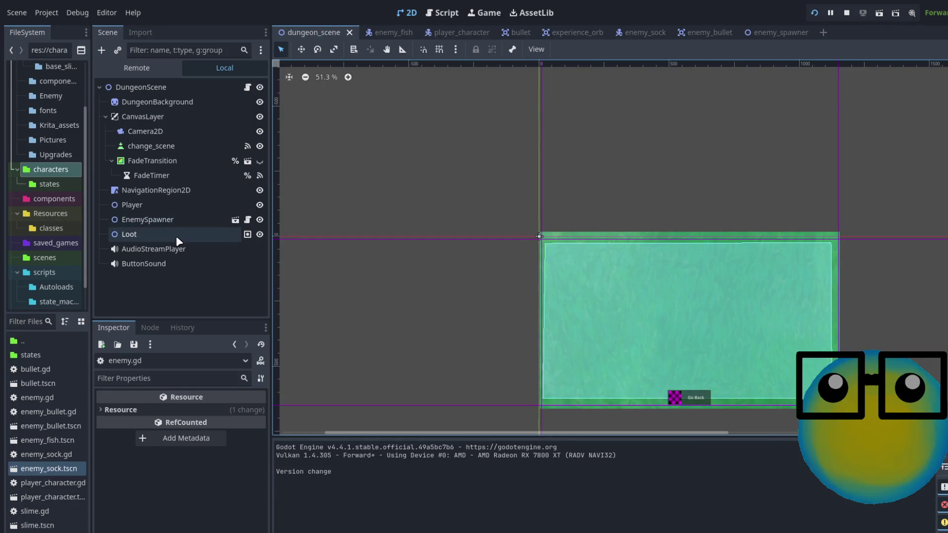
{"action": "left_click", "coordinate": [161, 133]}
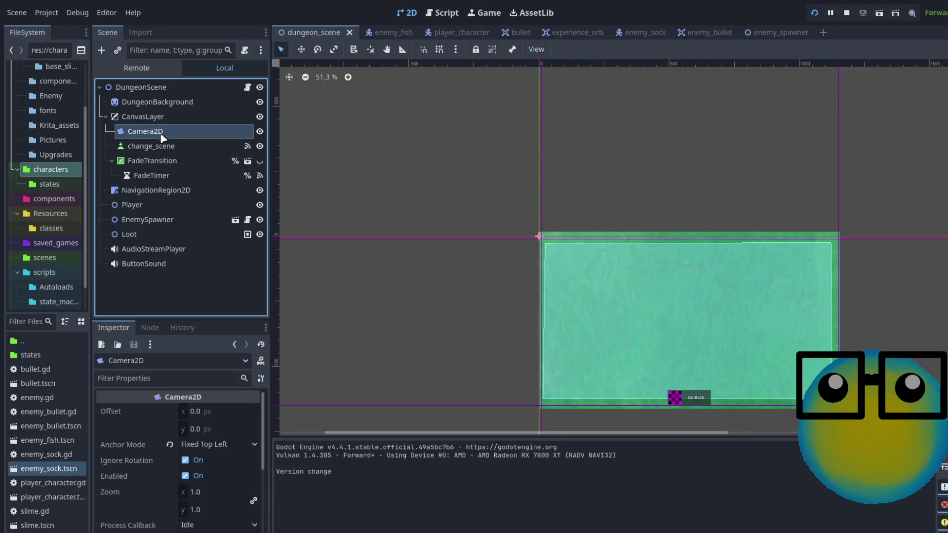
{"action": "left_click", "coordinate": [212, 414]}
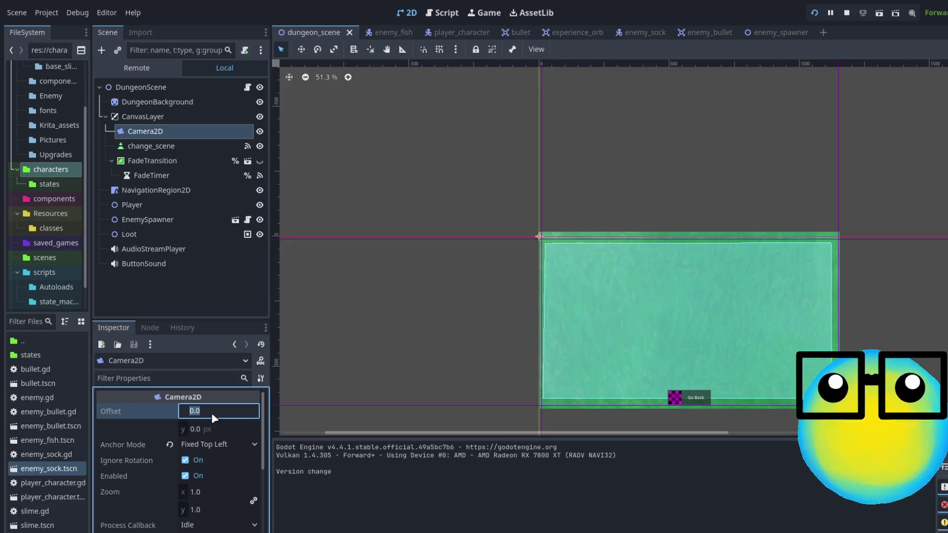
{"action": "type", "text": "10"}
{"action": "key", "text": "Return"}
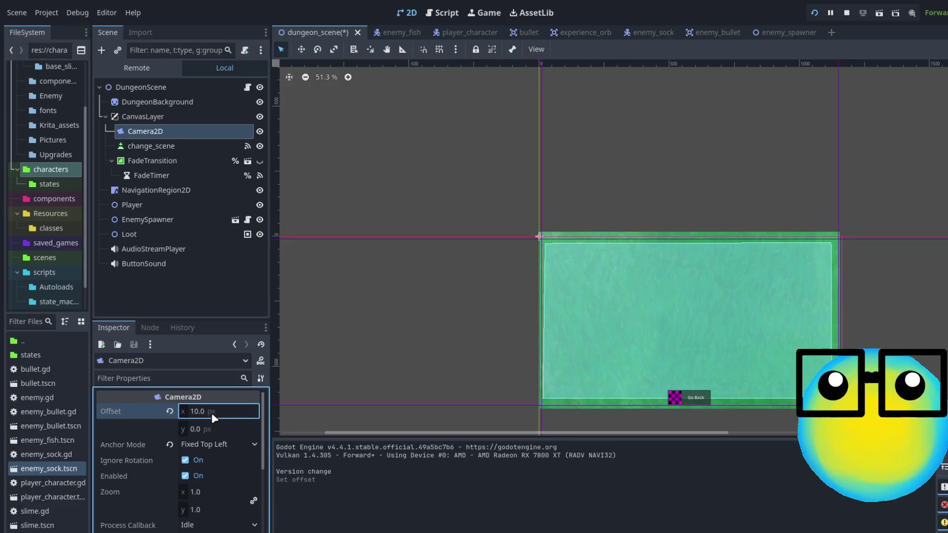
{"action": "left_click", "coordinate": [219, 432]}
{"action": "type", "text": "10"}
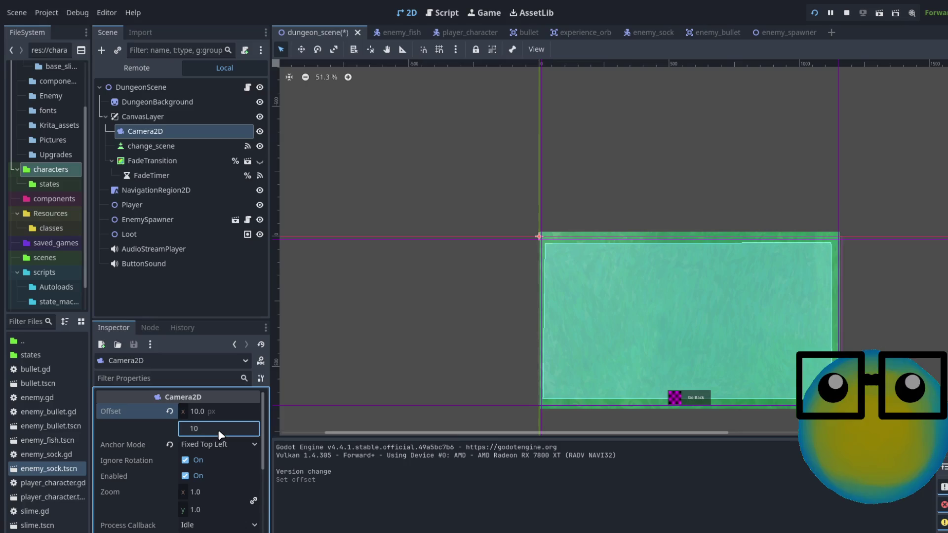
{"action": "key", "text": "Return"}
Set the Camera2D Zoom to 0.5 and save the dungeon scene.
{"action": "scroll", "coordinate": [846, 340], "scroll_direction": "up", "scroll_amount": 3}
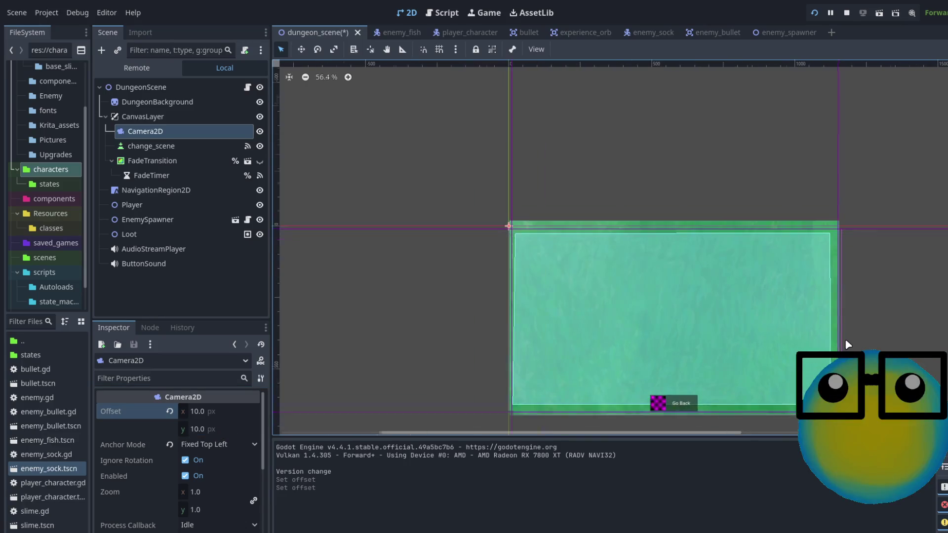
{"action": "scroll", "coordinate": [845, 344], "scroll_direction": "down", "scroll_amount": 3}
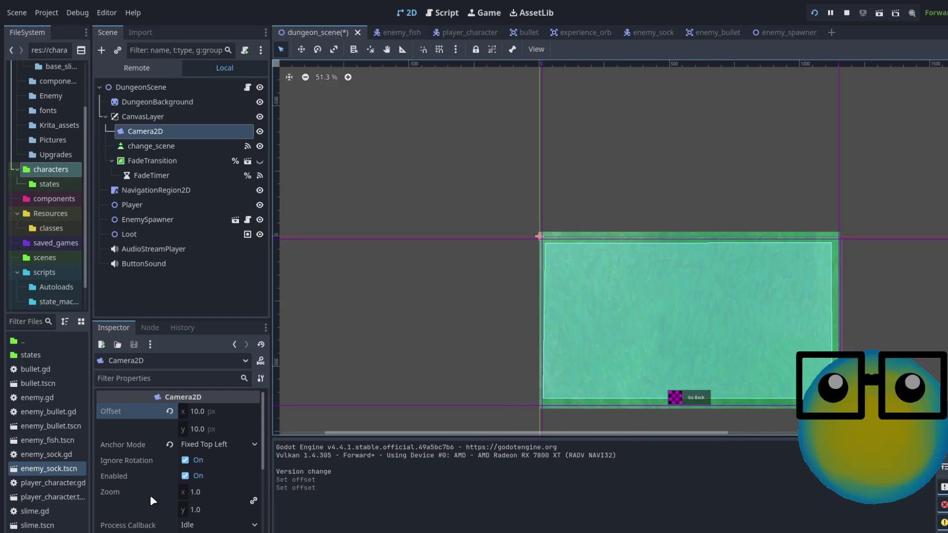
{"action": "scroll", "coordinate": [150, 495], "scroll_direction": "down", "scroll_amount": 1}
{"action": "left_click", "coordinate": [222, 470]}
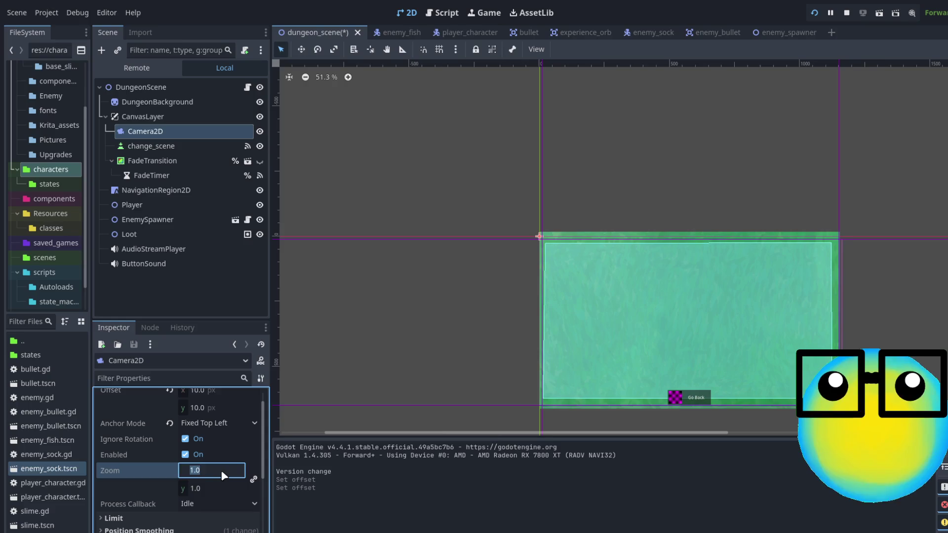
{"action": "type", "text": "1.5"}
{"action": "key", "text": "Return"}
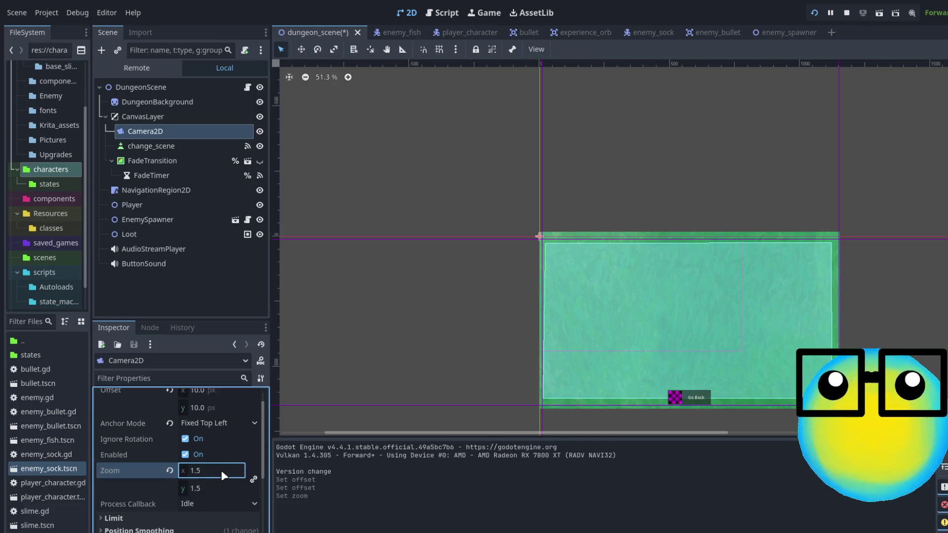
{"action": "left_click", "coordinate": [221, 470]}
{"action": "type", "text": "0,5"}
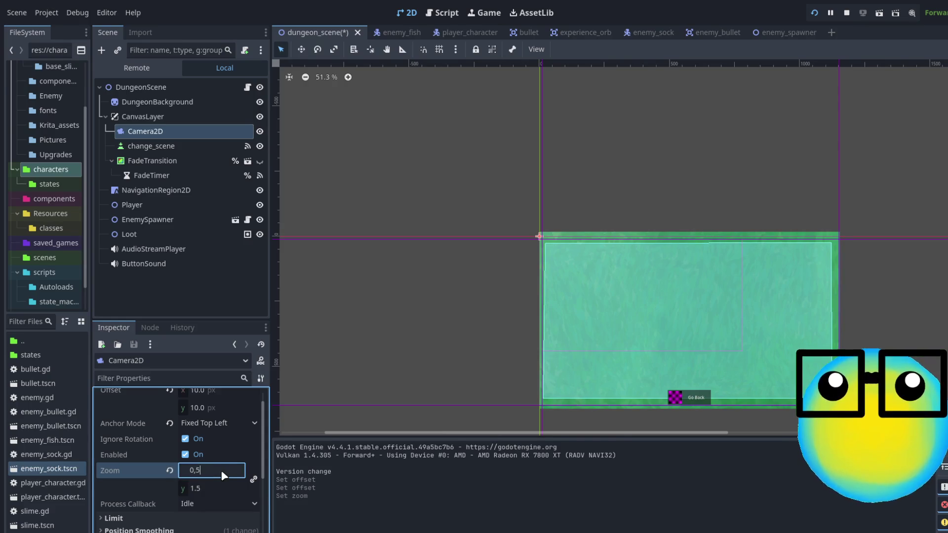
{"action": "key", "text": "Return"}
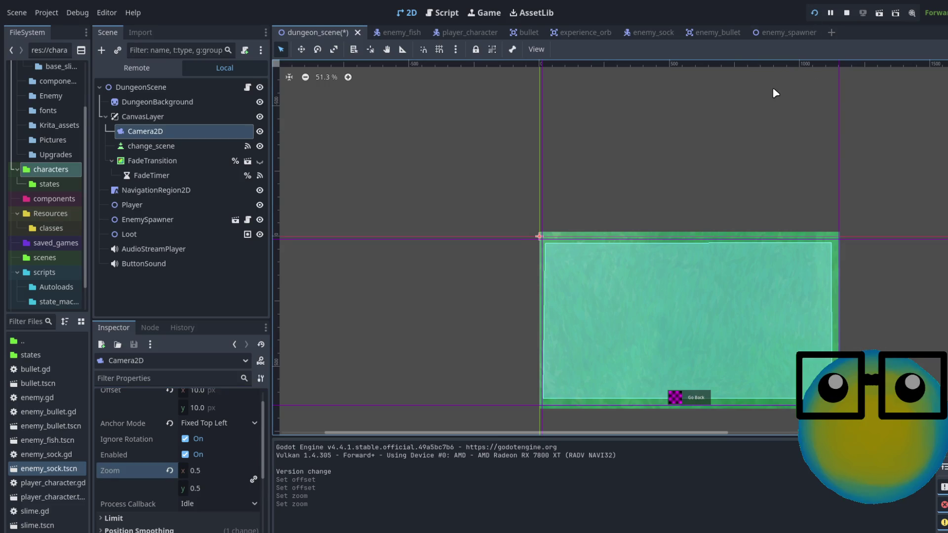
{"action": "key", "text": "ctrl+s"}
Run the game with F5, start a new game, and send the slime on a mission.
{"action": "key", "text": "F5"}
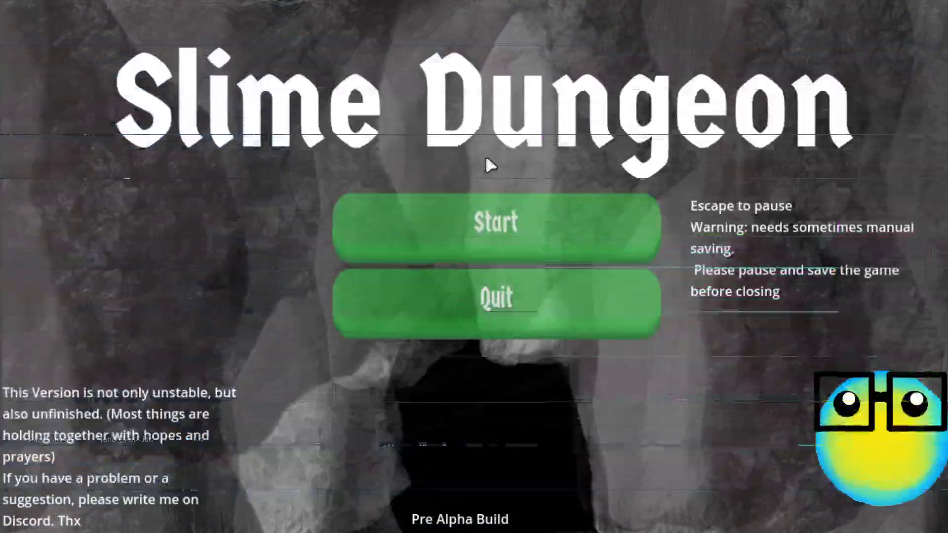
{"action": "left_click", "coordinate": [539, 241]}
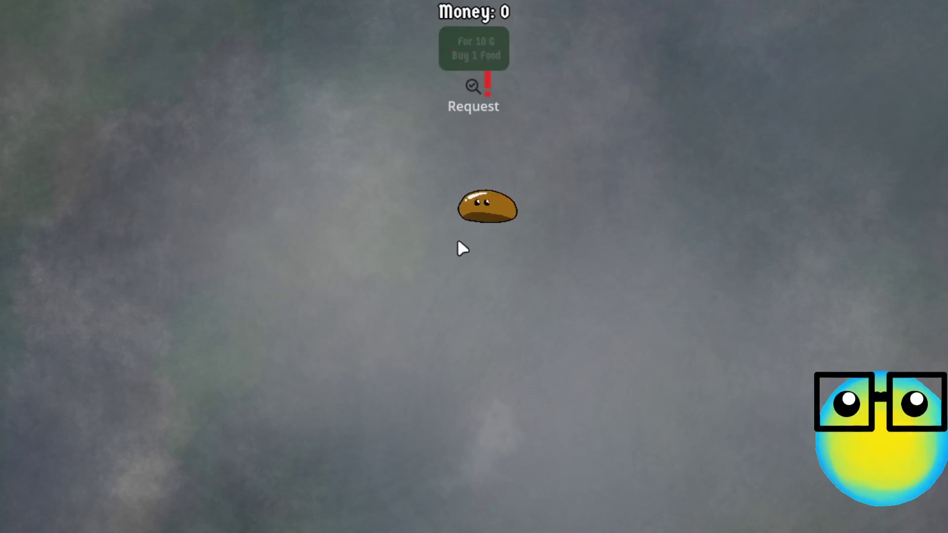
{"action": "left_click", "coordinate": [492, 206]}
{"action": "left_click", "coordinate": [377, 522]}
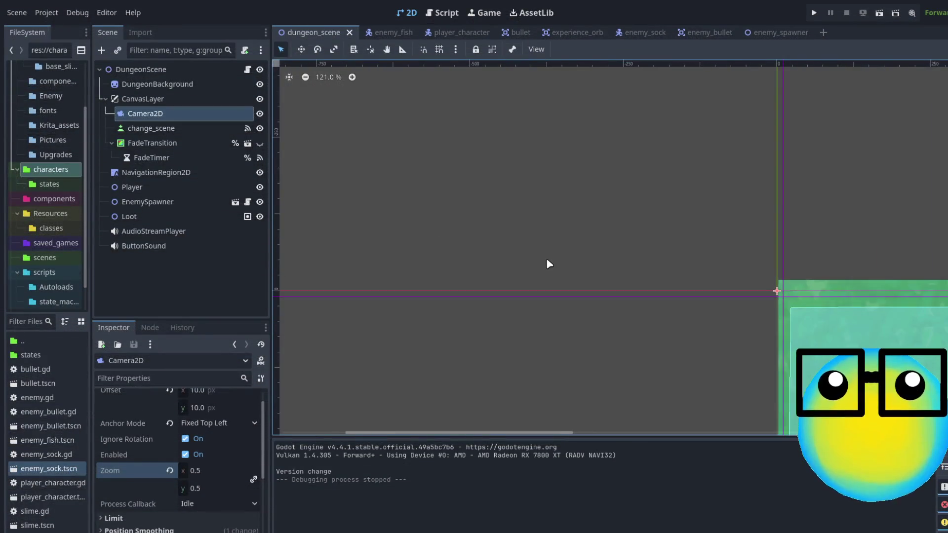
Revert Camera2D Zoom to 1.0 and Offset to default, then toggle Position Smoothing.
{"action": "scroll", "coordinate": [549, 264], "scroll_direction": "down", "scroll_amount": 4}
{"action": "left_click", "coordinate": [170, 471]}
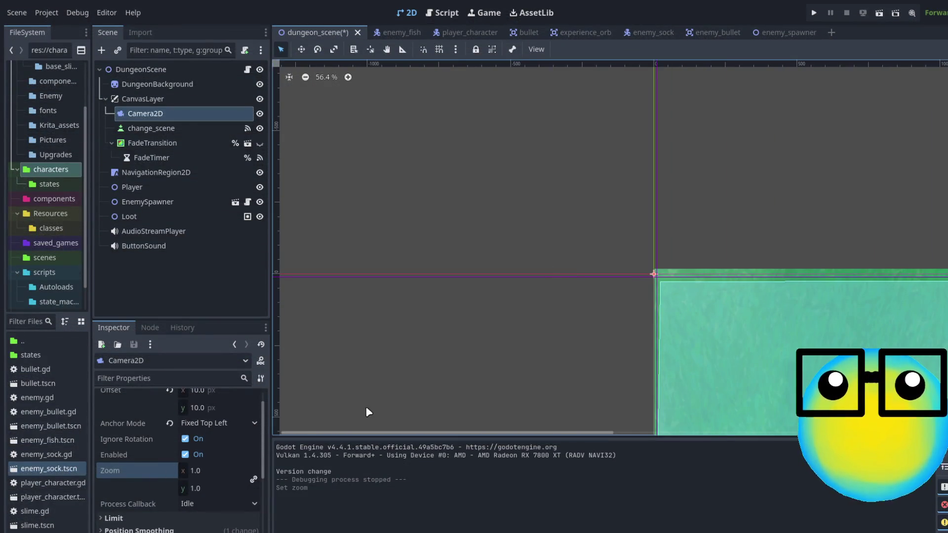
{"action": "mouse_move", "coordinate": [363, 434]}
{"action": "left_mouse_down"}
{"action": "mouse_move", "coordinate": [686, 430]}
{"action": "mouse_move", "coordinate": [617, 406]}
{"action": "left_mouse_up"}
{"action": "scroll", "coordinate": [616, 390], "scroll_direction": "down", "scroll_amount": 5}
{"action": "scroll", "coordinate": [610, 414], "scroll_direction": "up", "scroll_amount": 5}
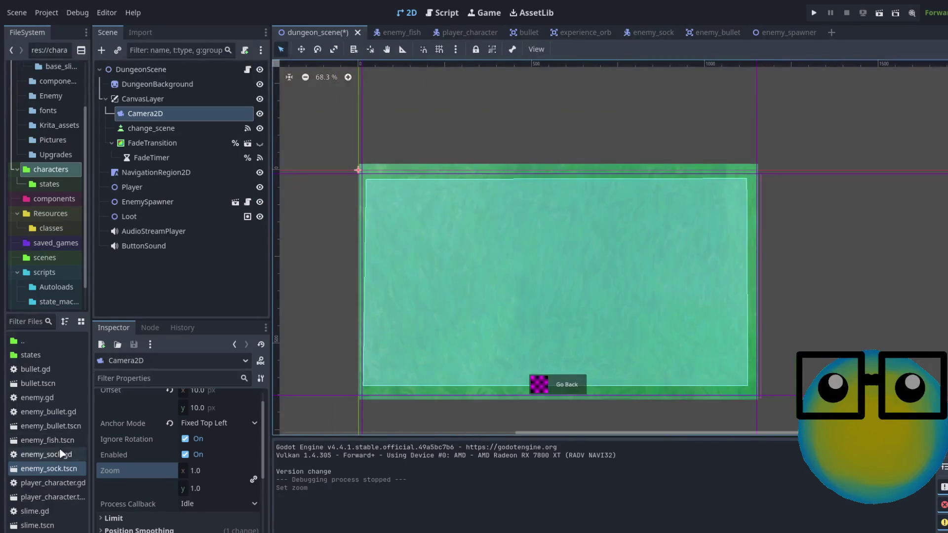
{"action": "scroll", "coordinate": [161, 394], "scroll_direction": "up", "scroll_amount": 1}
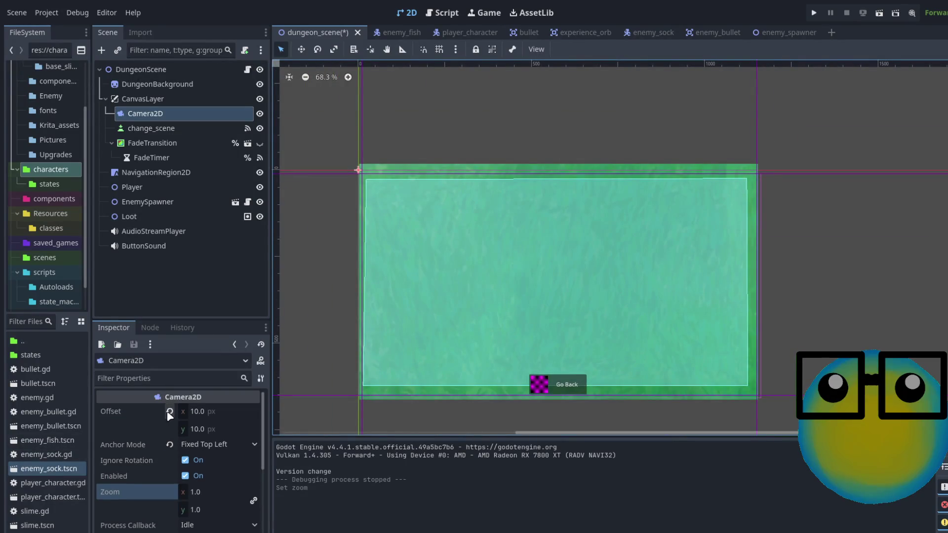
{"action": "left_click", "coordinate": [169, 412]}
{"action": "scroll", "coordinate": [150, 474], "scroll_direction": "down", "scroll_amount": 4}
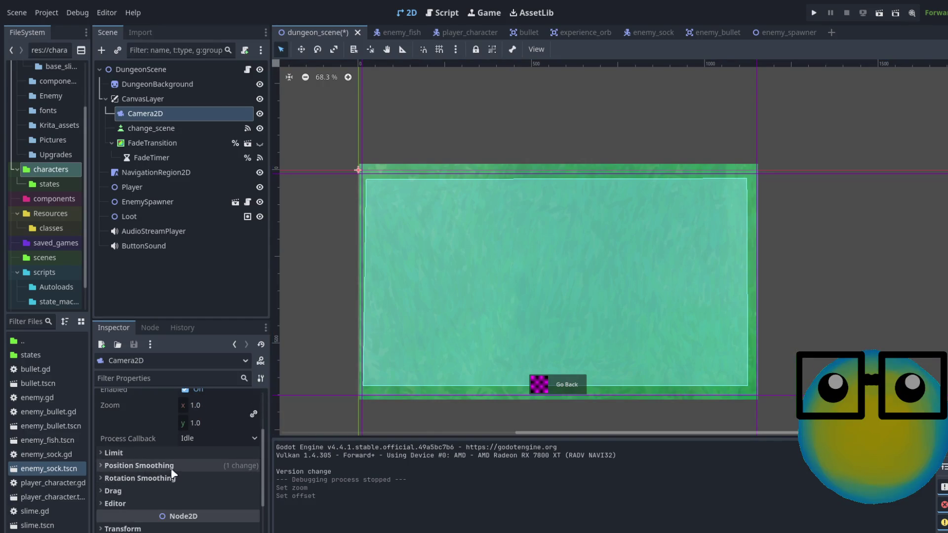
{"action": "left_click", "coordinate": [173, 465]}
{"action": "left_click", "coordinate": [174, 465]}
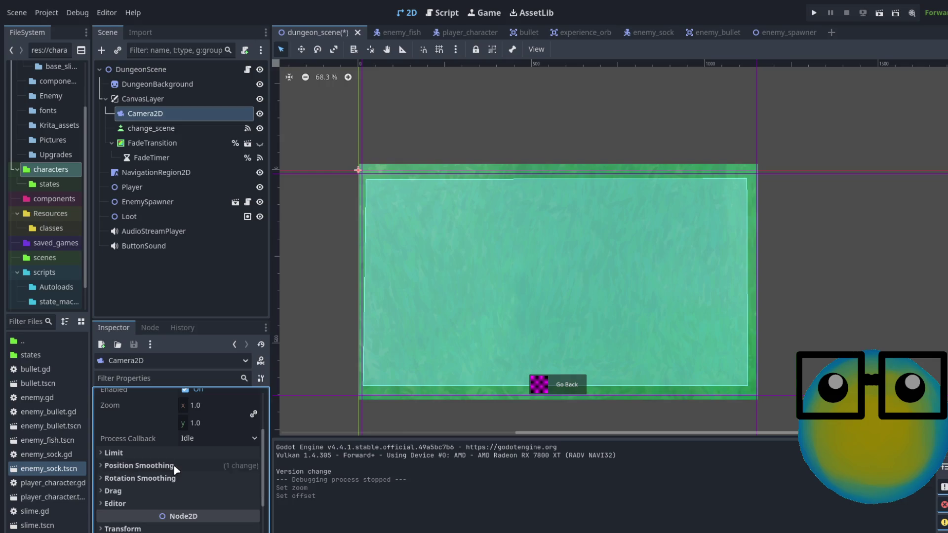
Inspect NavigationRegion2D and Player, ending on EnemySpawner with its Spawns array shown.
{"action": "left_click", "coordinate": [156, 173]}
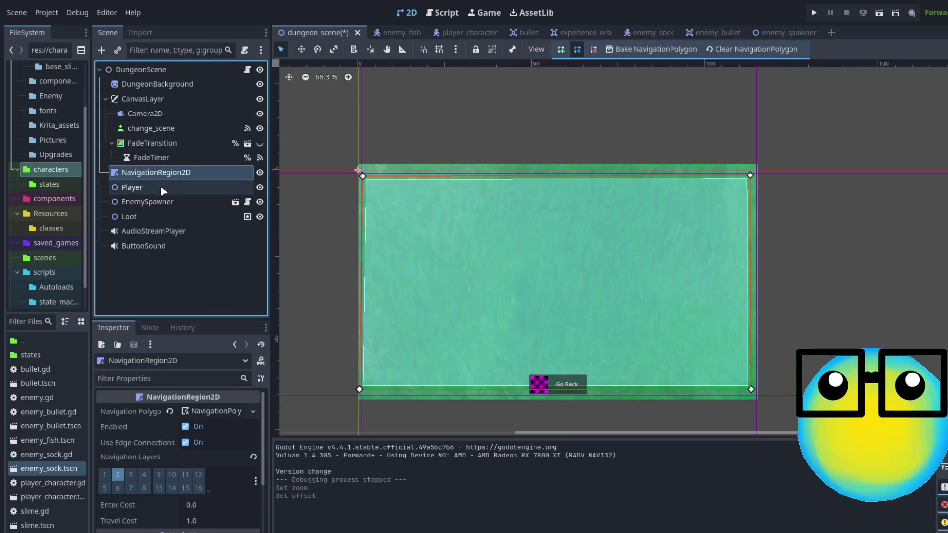
{"action": "left_click", "coordinate": [148, 188]}
{"action": "left_click", "coordinate": [165, 204]}
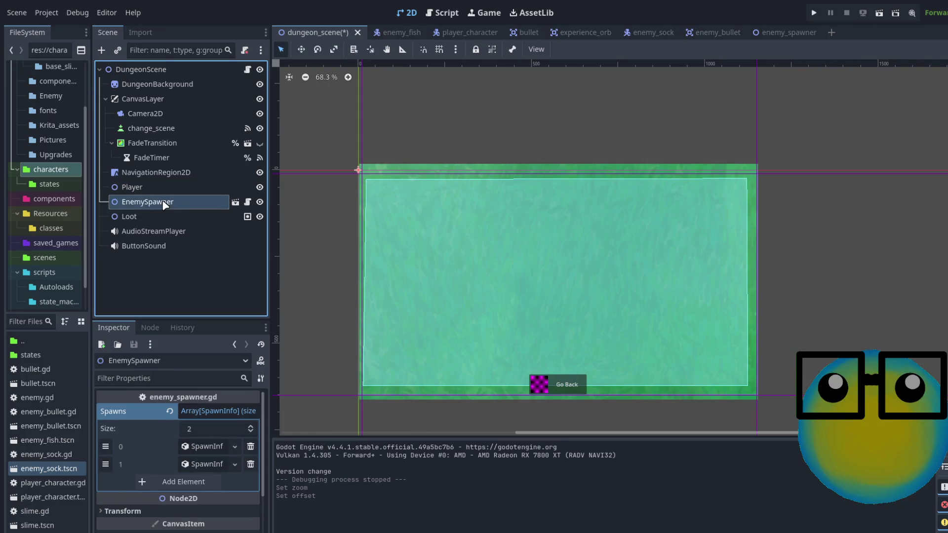
{"action": "left_click", "coordinate": [180, 172]}
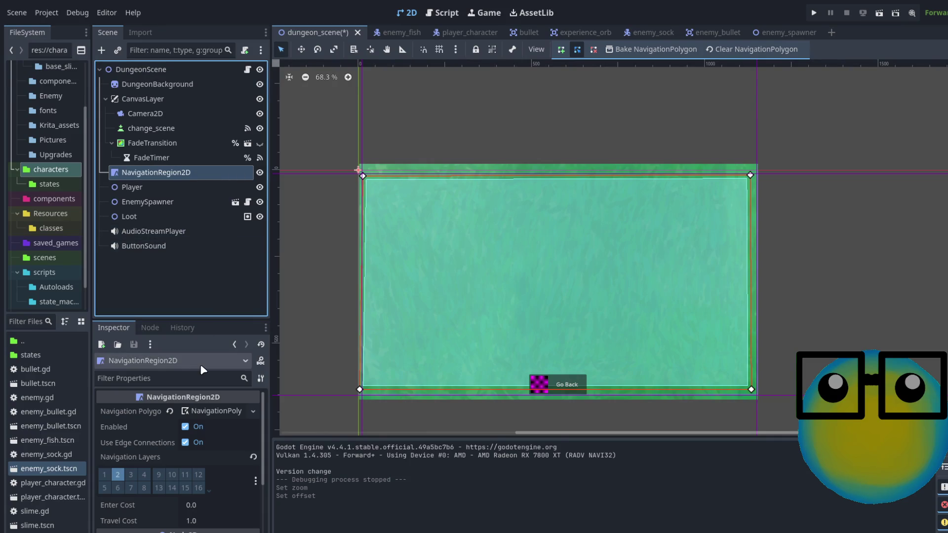
{"action": "scroll", "coordinate": [194, 469], "scroll_direction": "down", "scroll_amount": 4}
{"action": "scroll", "coordinate": [195, 469], "scroll_direction": "up", "scroll_amount": 1}
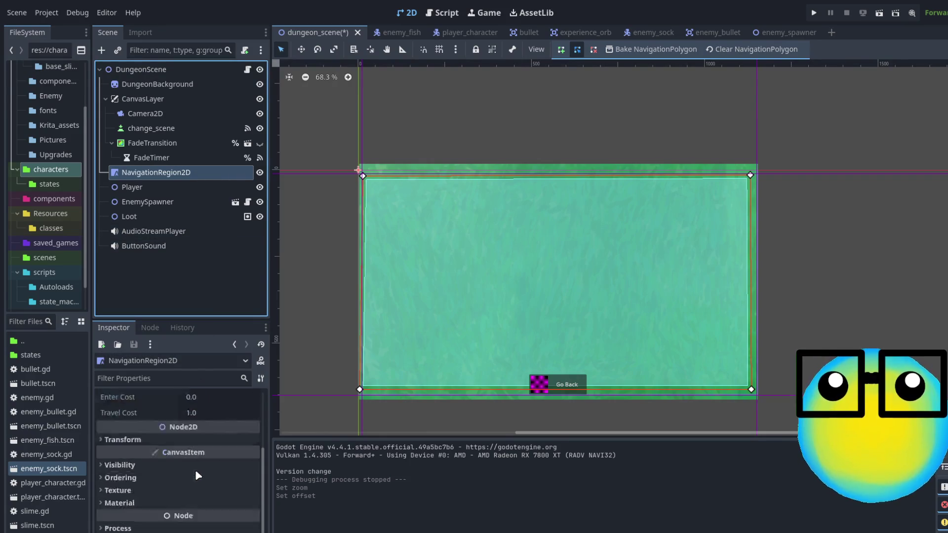
{"action": "scroll", "coordinate": [193, 479], "scroll_direction": "down", "scroll_amount": 5}
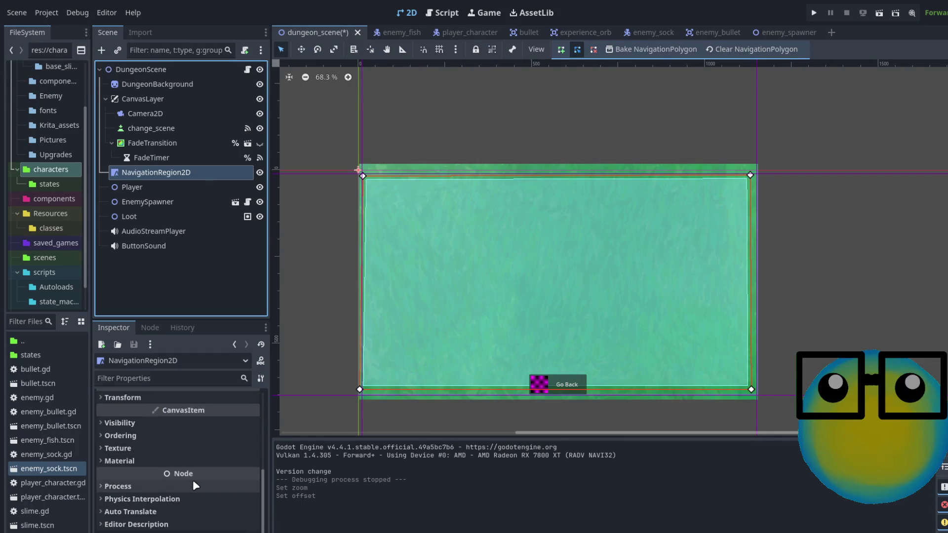
{"action": "scroll", "coordinate": [192, 480], "scroll_direction": "up", "scroll_amount": 6}
{"action": "left_click", "coordinate": [193, 201]}
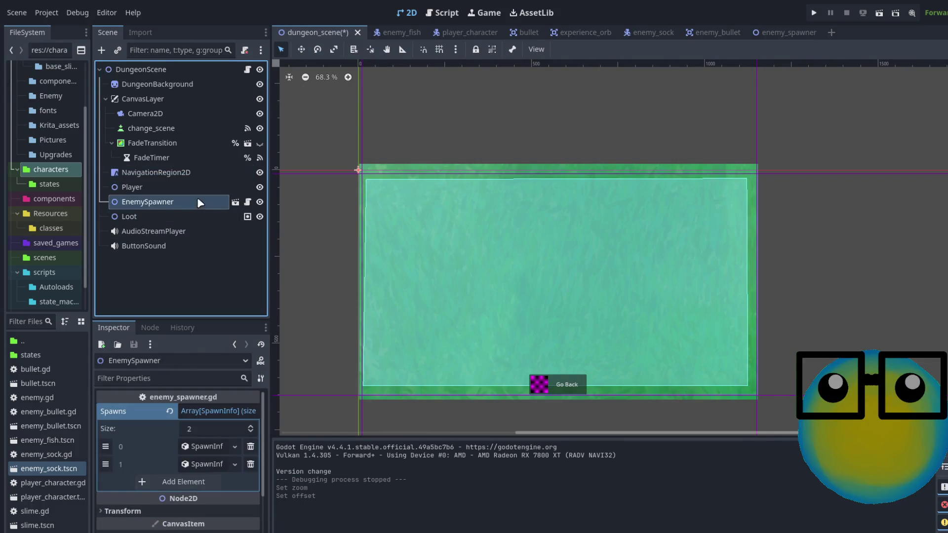
Open enemy_spawner.gd from EnemySpawner's script icon and scroll up to line 1.
{"action": "left_click", "coordinate": [250, 205]}
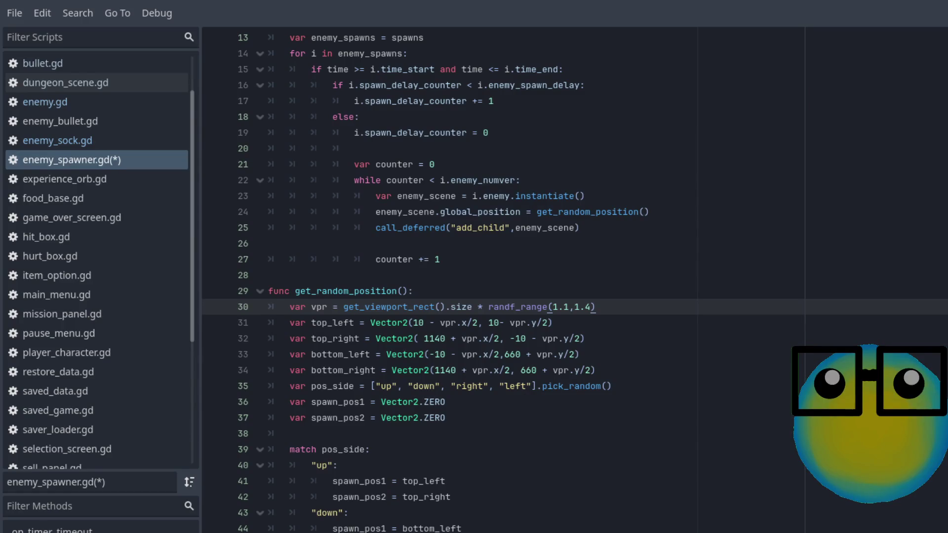
{"action": "scroll", "coordinate": [558, 393], "scroll_direction": "up", "scroll_amount": 4}
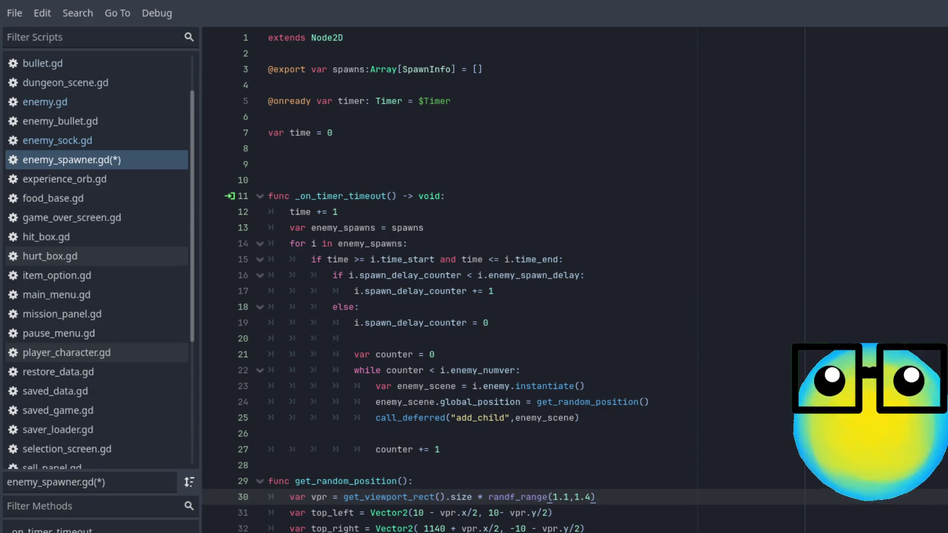
{"action": "left_click", "coordinate": [454, 102]}
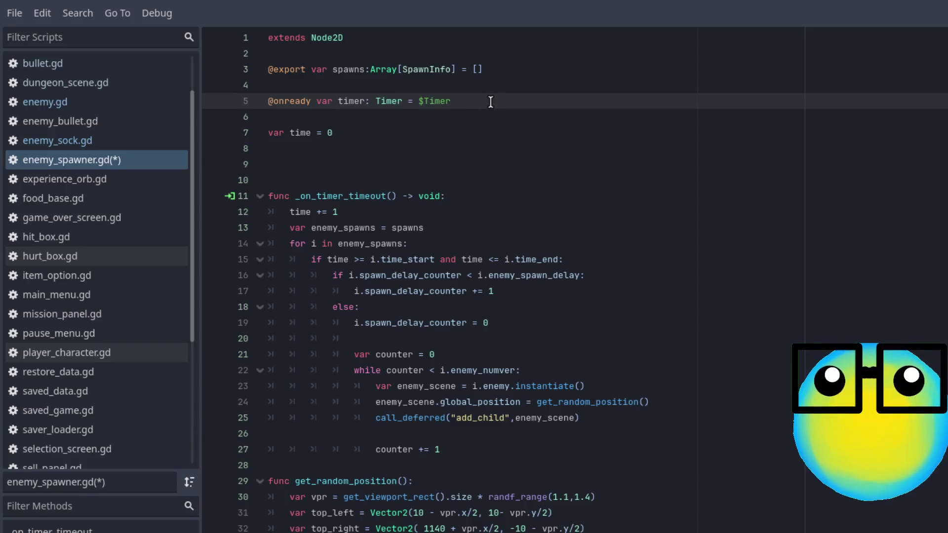
{"action": "key", "text": "Return"}
{"action": "type", "text": "@onready var player = get_tree().get_first_node_in_group(\"player\")"}
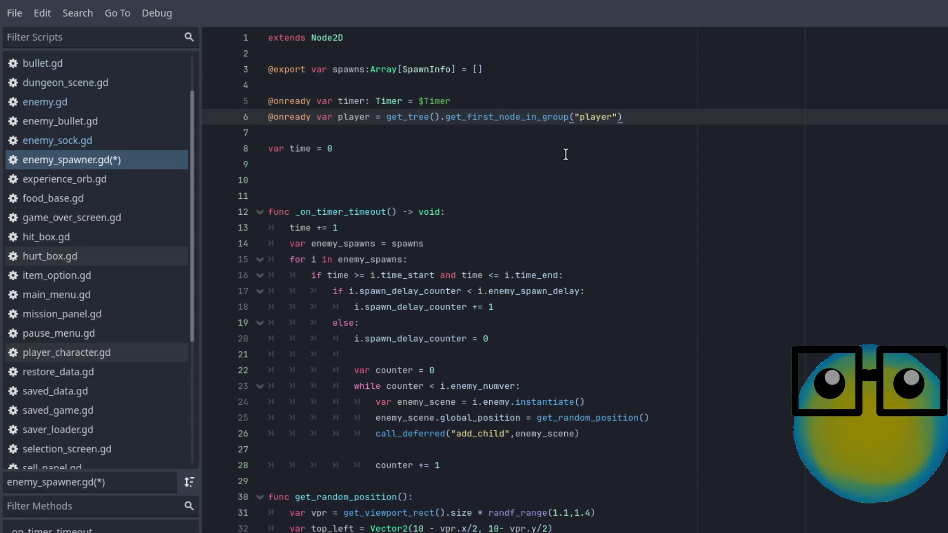
{"action": "scroll", "coordinate": [566, 155], "scroll_direction": "down", "scroll_amount": 4}
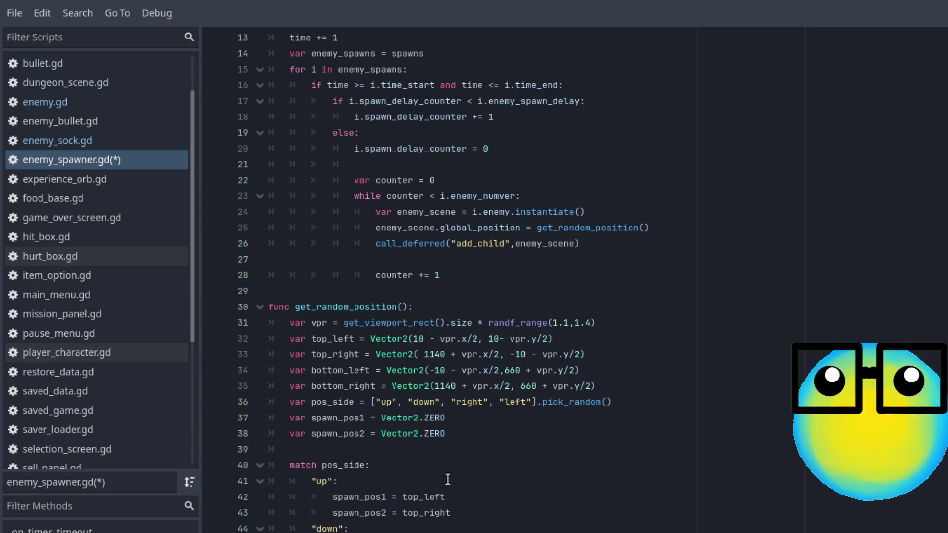
Replace corner lines 32–35 with player.global_position-based positions and save the script.
{"action": "mouse_move", "coordinate": [611, 387]}
{"action": "left_mouse_down"}
{"action": "mouse_move", "coordinate": [237, 369]}
{"action": "mouse_move", "coordinate": [227, 344]}
{"action": "left_mouse_up"}
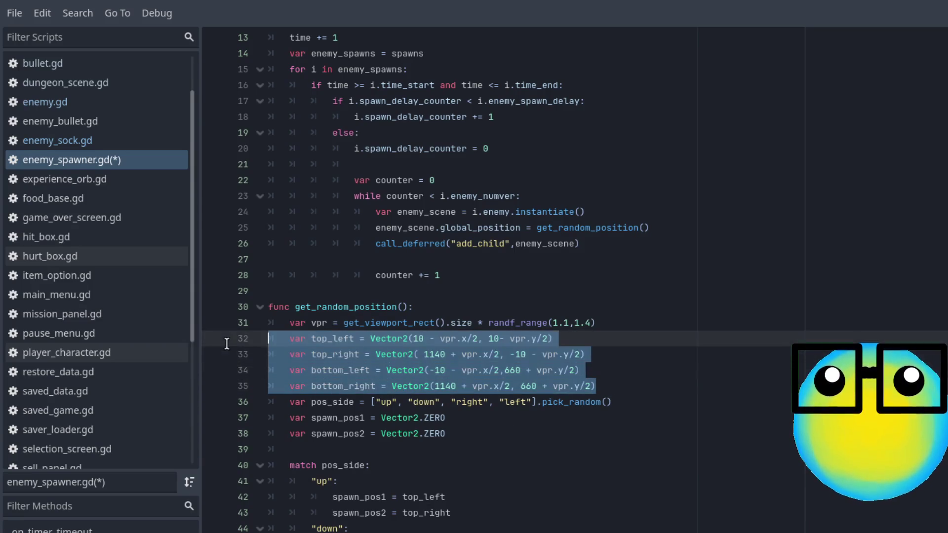
{"action": "key", "text": "ctrl+v"}
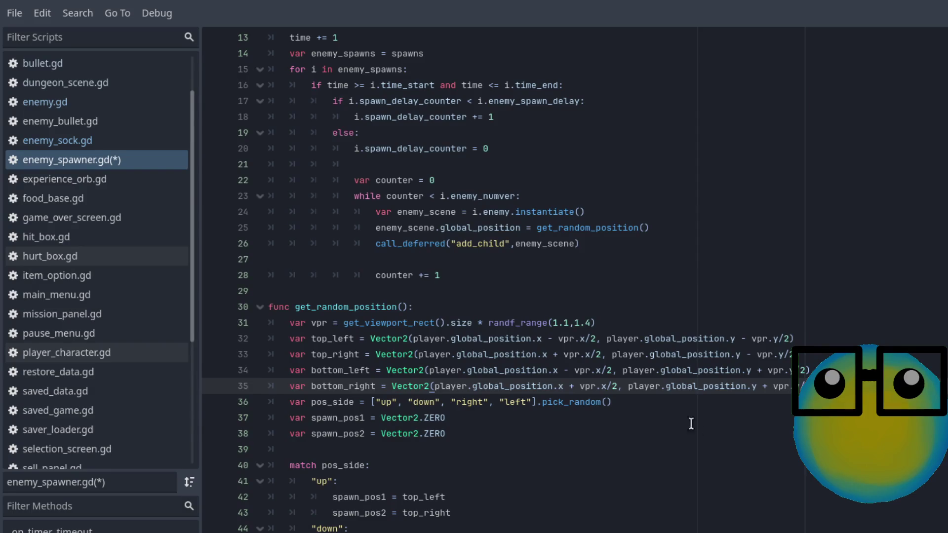
{"action": "left_click", "coordinate": [666, 492]}
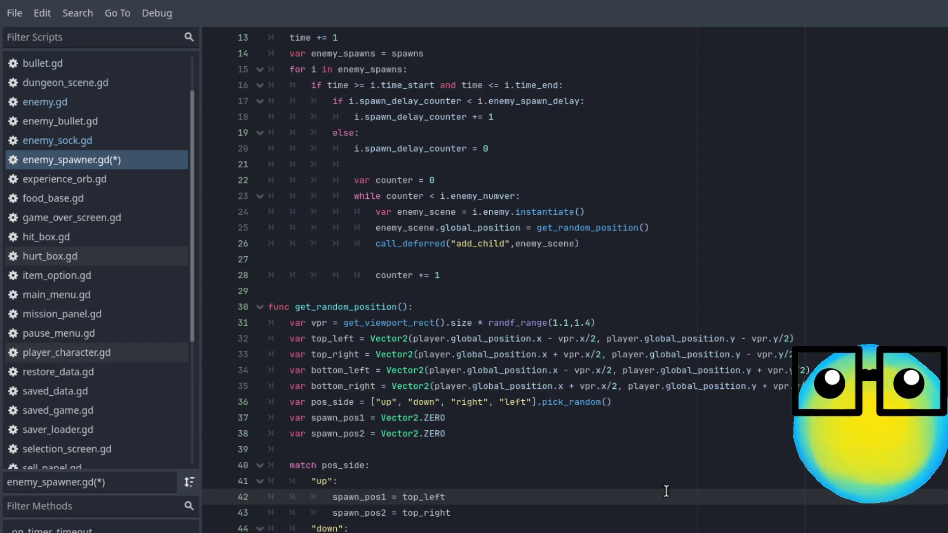
{"action": "key", "text": "ctrl+s"}
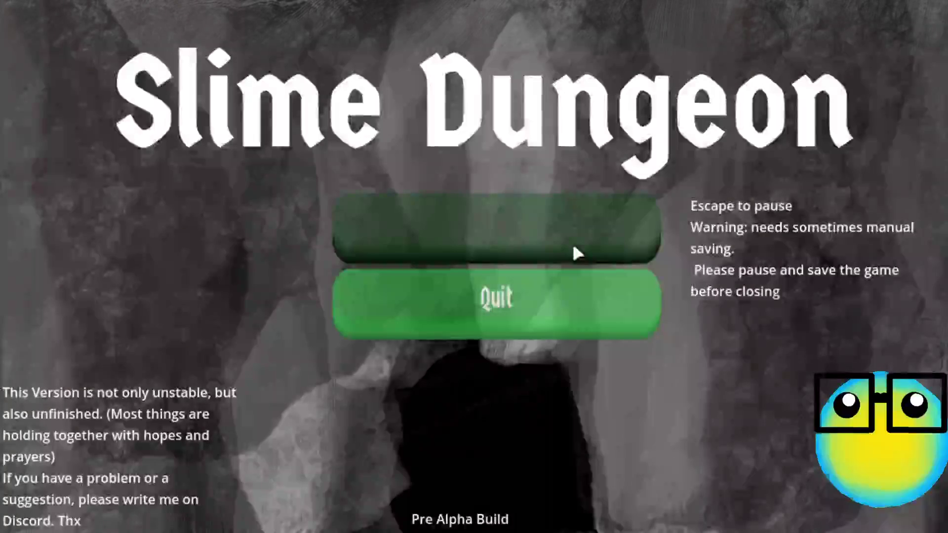
Start and restart the game, send a slime on a mission, and move it lower right.
{"action": "left_click", "coordinate": [573, 246]}
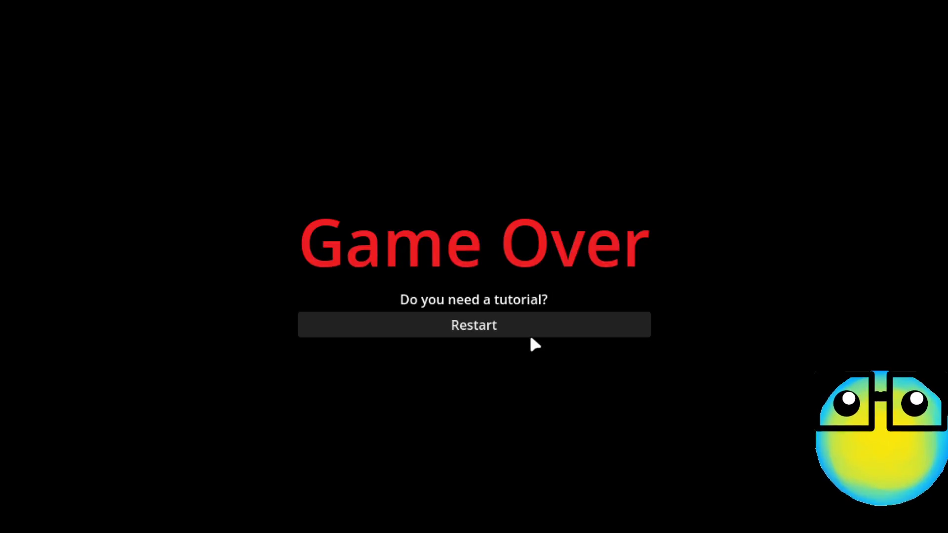
{"action": "left_click", "coordinate": [531, 338]}
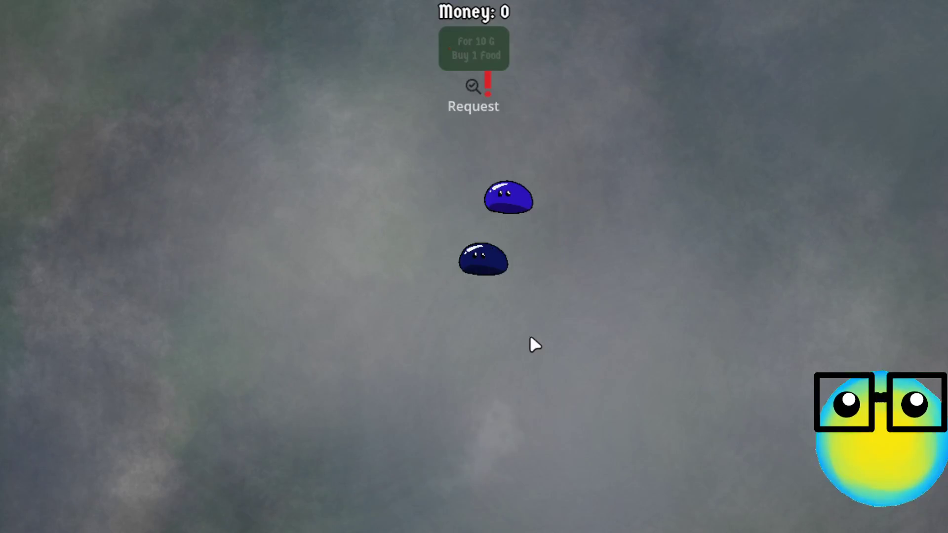
{"action": "left_click", "coordinate": [485, 264]}
{"action": "left_click", "coordinate": [375, 502]}
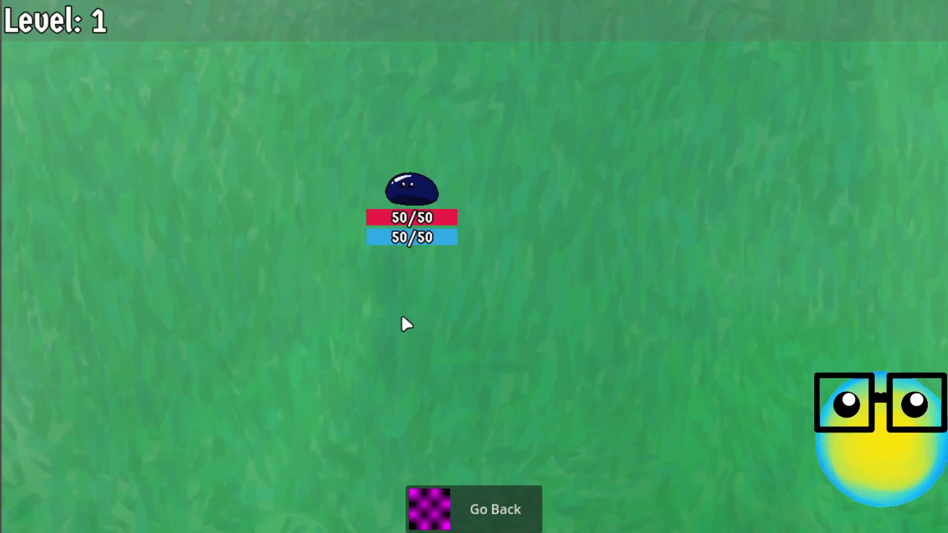
{"action": "left_click", "coordinate": [475, 327]}
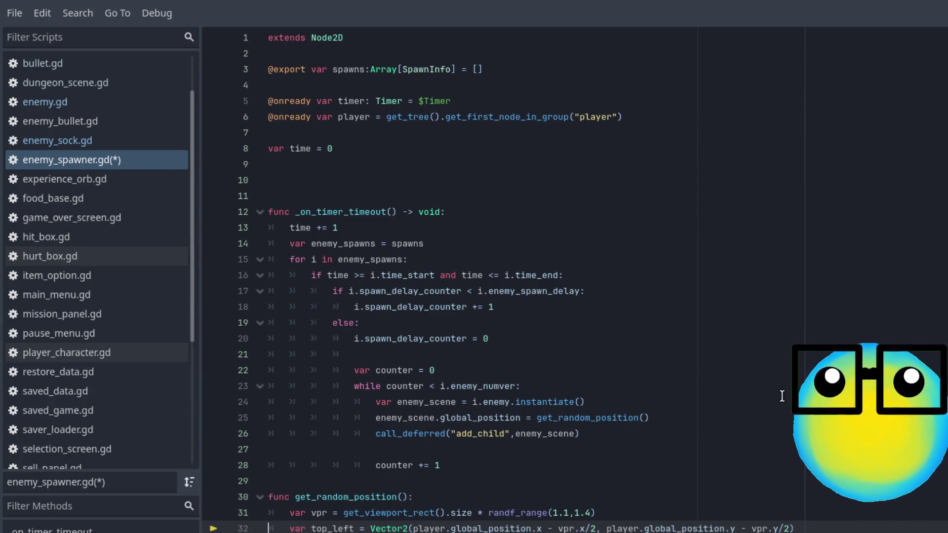
Undo back to the original spawn code, adjust offsets on lines 31–33, and save.
{"action": "key", "text": "ctrl+z"}
{"action": "key", "text": "ctrl+z"}
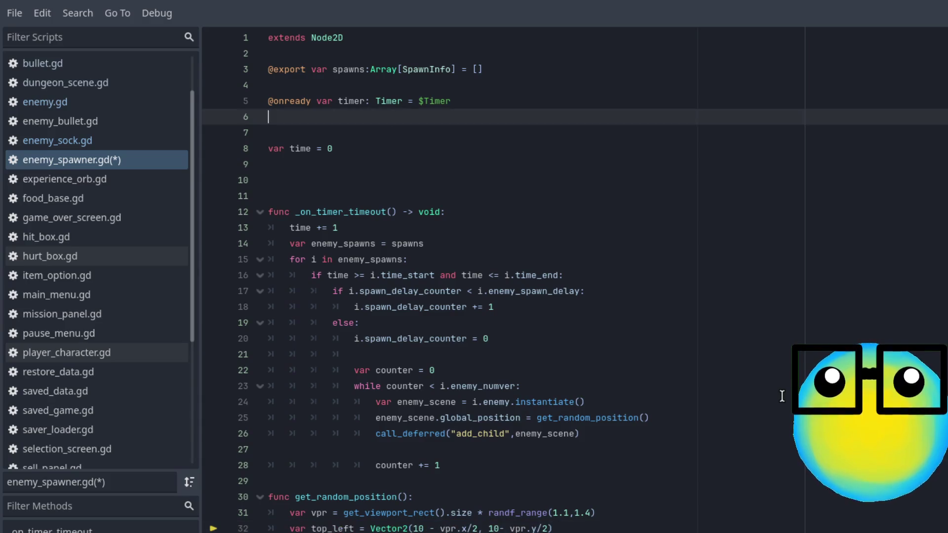
{"action": "key", "text": "ctrl+z"}
{"action": "scroll", "coordinate": [691, 419], "scroll_direction": "down", "scroll_amount": 1}
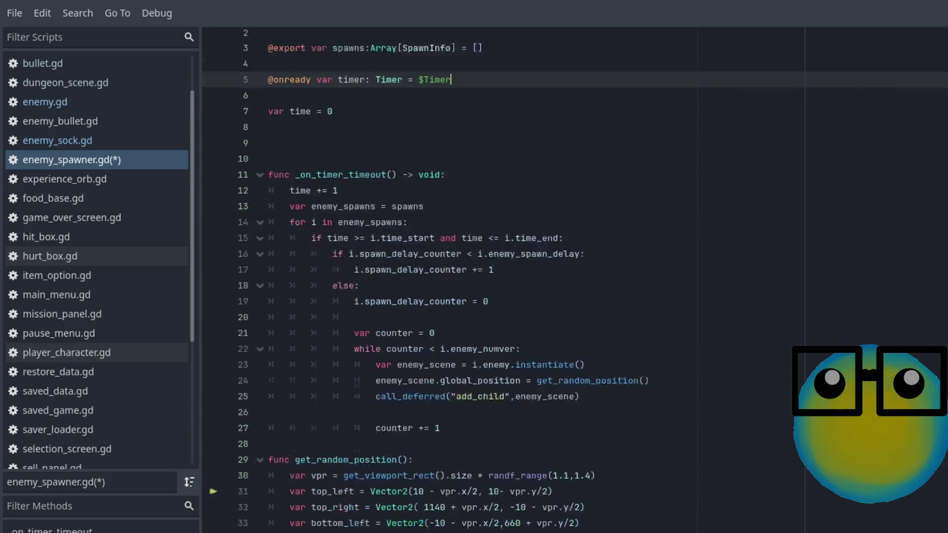
{"action": "left_click", "coordinate": [420, 465]}
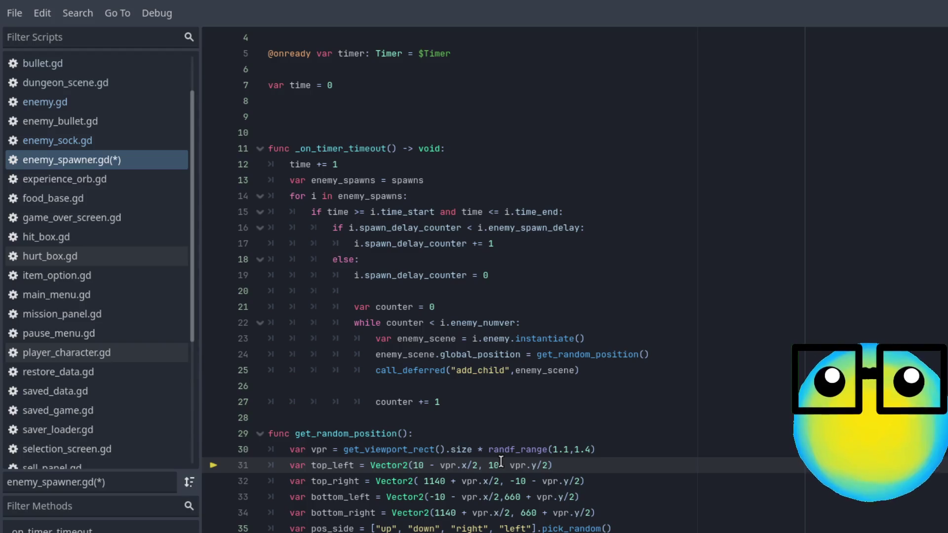
{"action": "type", "text": "0"}
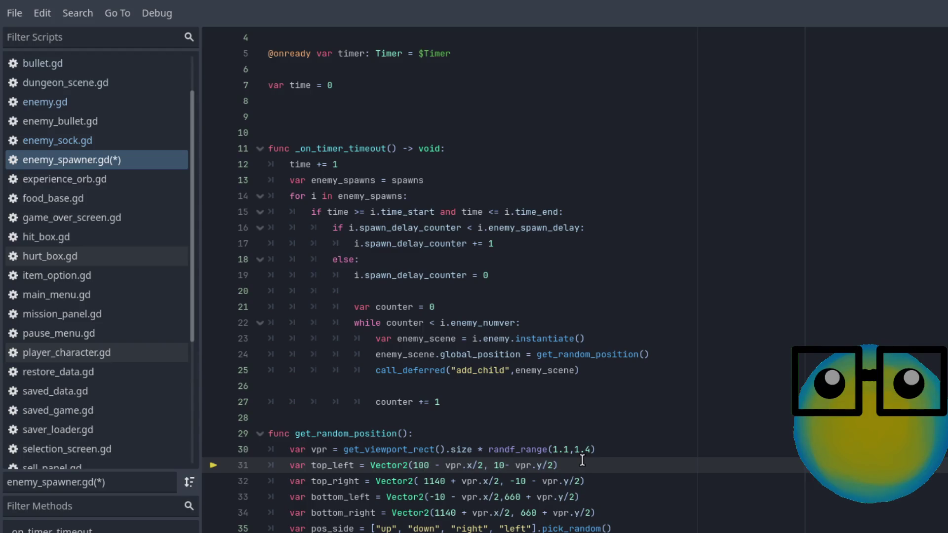
{"action": "type", "text": "0"}
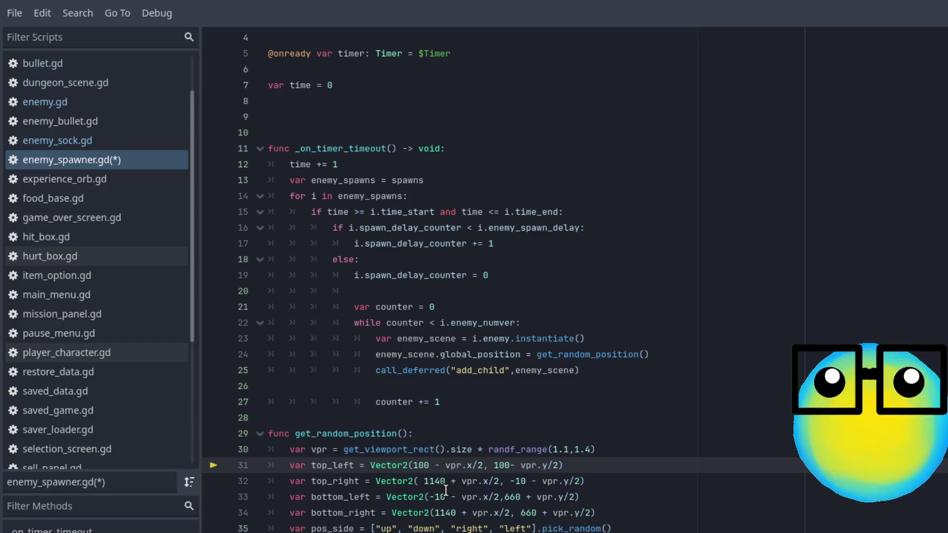
{"action": "left_click", "coordinate": [525, 481]}
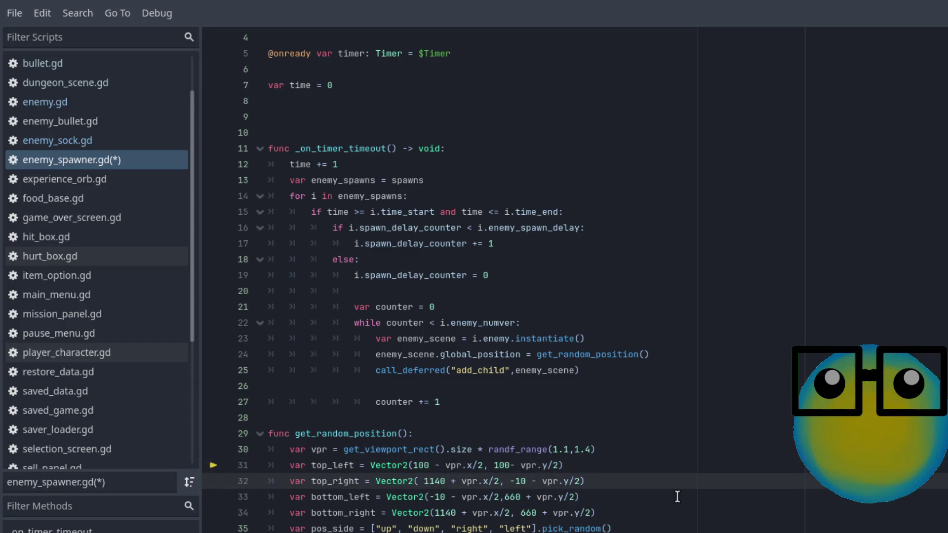
{"action": "type", "text": "0"}
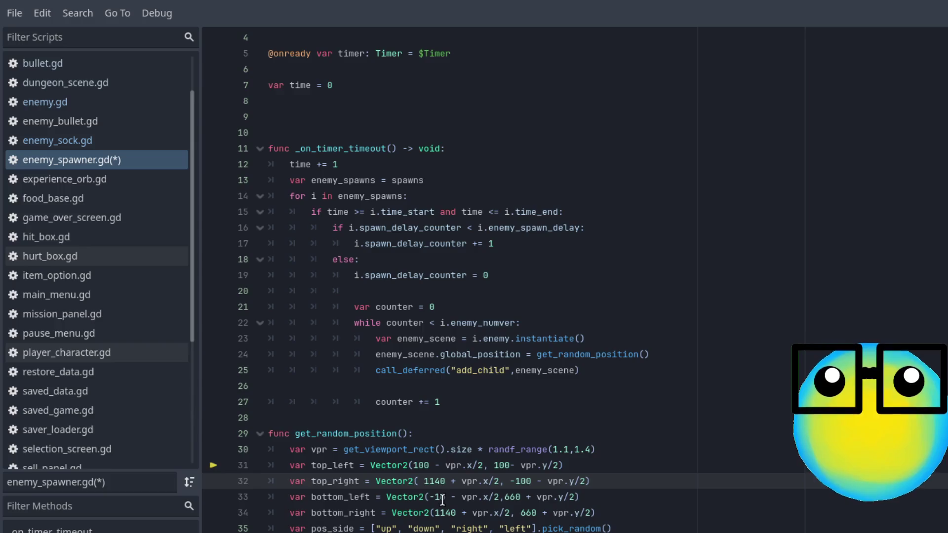
{"action": "left_click", "coordinate": [444, 499]}
{"action": "type", "text": "0"}
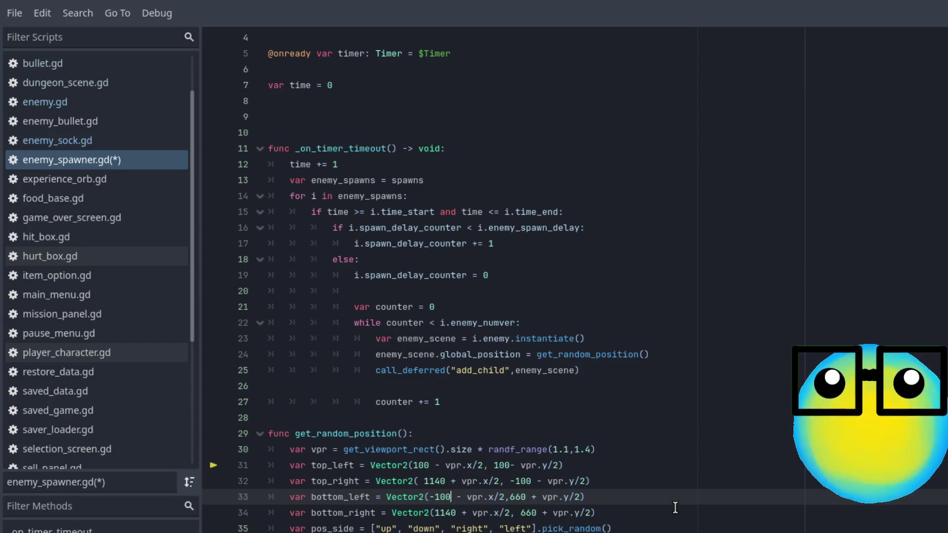
{"action": "key", "text": "ctrl+s"}
Change line 32's 1140 value to 1100 and bottom_left's y offset to 700.
{"action": "left_click", "coordinate": [447, 481]}
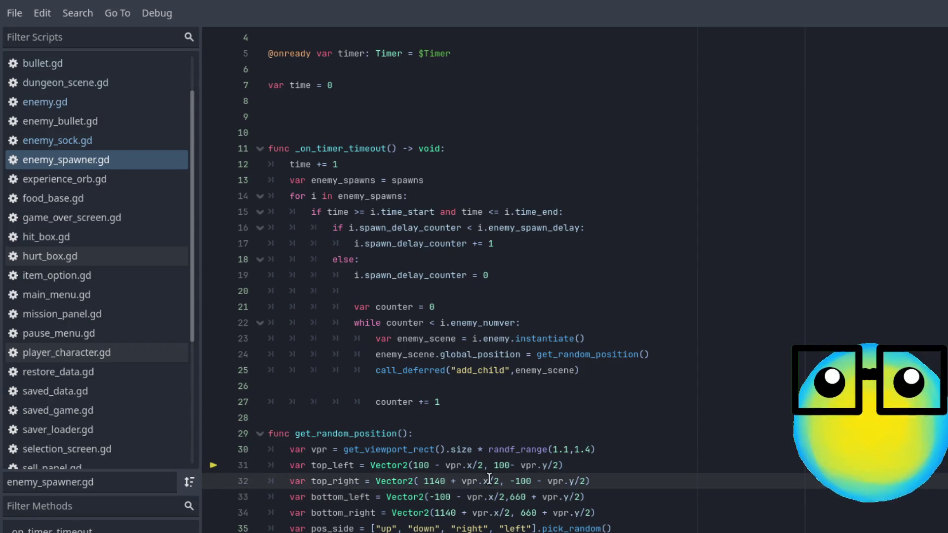
{"action": "key", "text": "BackSpace"}
{"action": "key", "text": "BackSpace"}
{"action": "type", "text": "2"}
{"action": "key", "text": "BackSpace"}
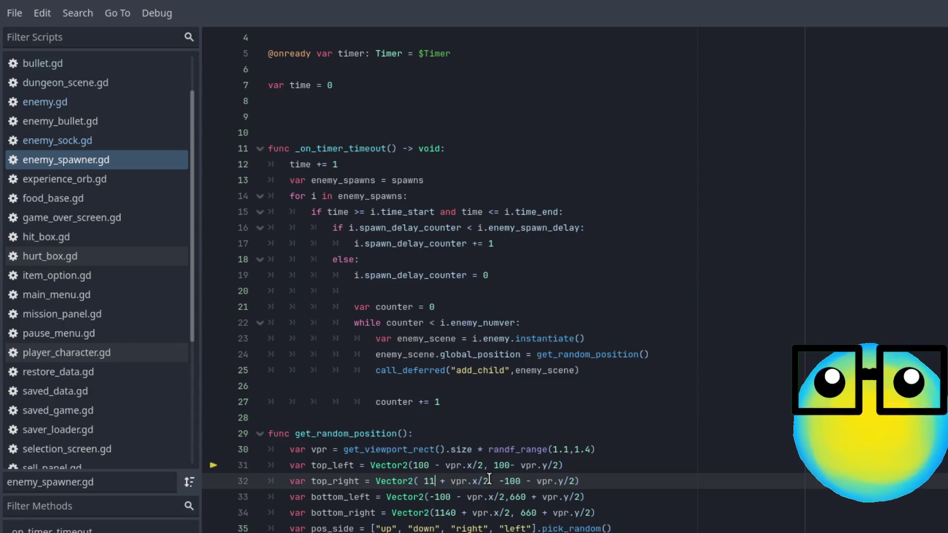
{"action": "type", "text": "00"}
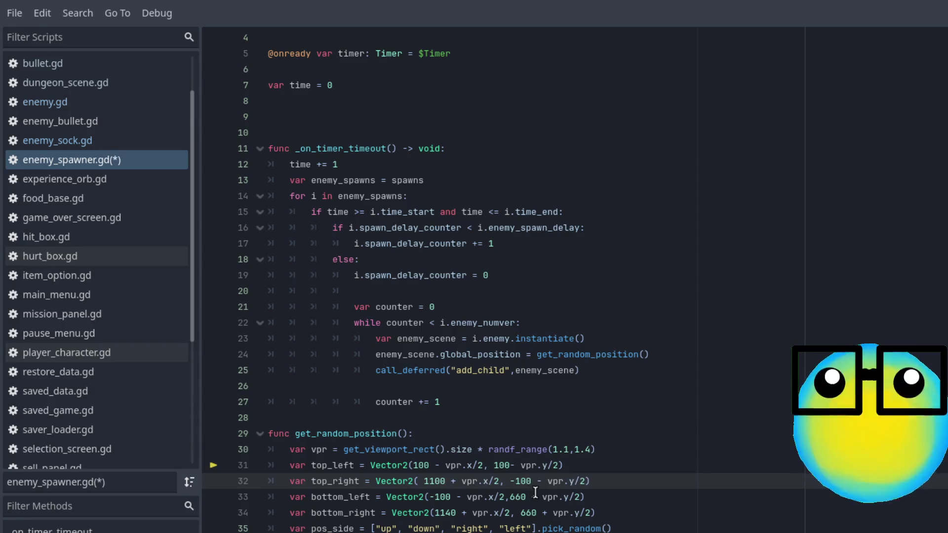
{"action": "left_click", "coordinate": [528, 497]}
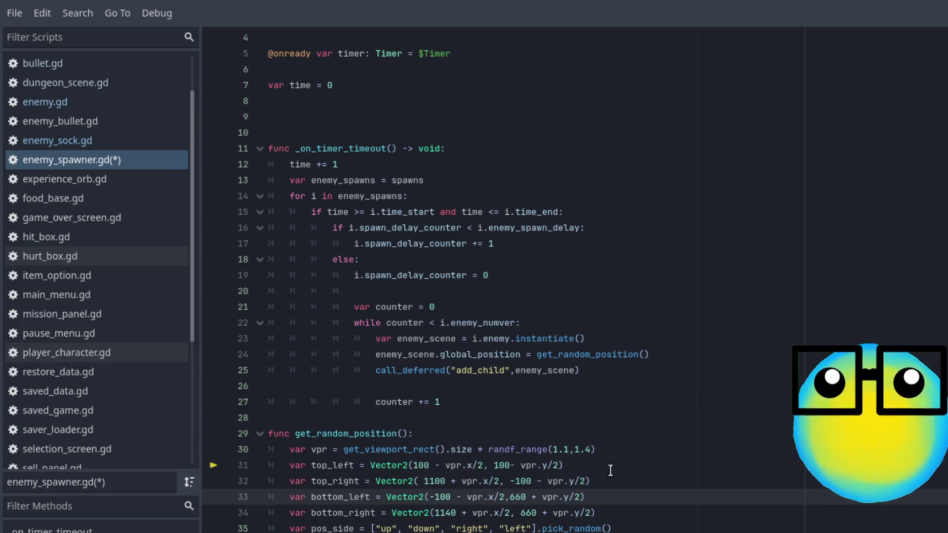
{"action": "key", "text": "BackSpace"}
{"action": "key", "text": "BackSpace"}
{"action": "key", "text": "BackSpace"}
{"action": "type", "text": "700"}
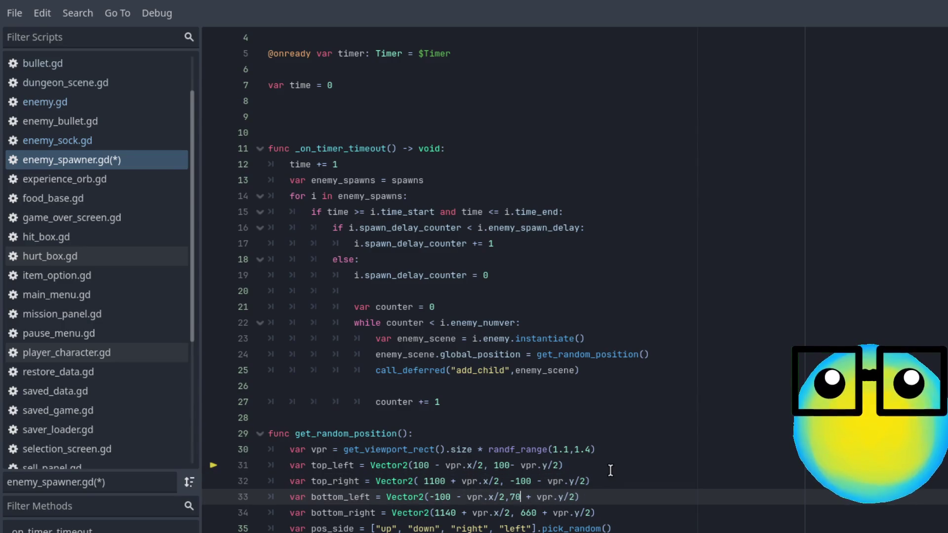
Set bottom_right's y offset to 700 and finish its x value as 1100.
{"action": "left_click", "coordinate": [536, 512]}
{"action": "key", "text": "BackSpace"}
{"action": "key", "text": "BackSpace"}
{"action": "key", "text": "BackSpace"}
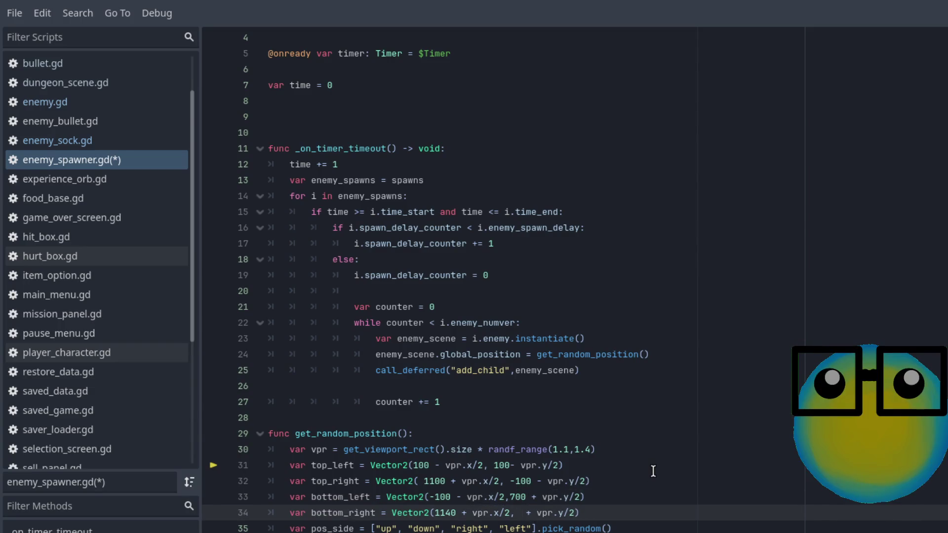
{"action": "type", "text": "700"}
{"action": "left_click", "coordinate": [450, 512]}
{"action": "key", "text": "BackSpace"}
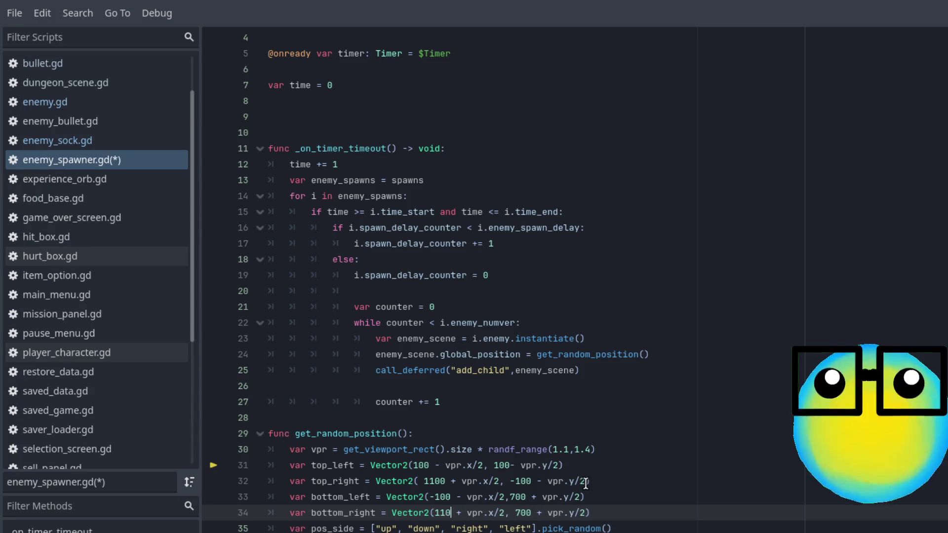
{"action": "type", "text": "0"}
{"action": "left_click", "coordinate": [700, 460]}
Save the spawner script, start the game, and launch the Level 1 mission.
{"action": "key", "text": "ctrl+s"}
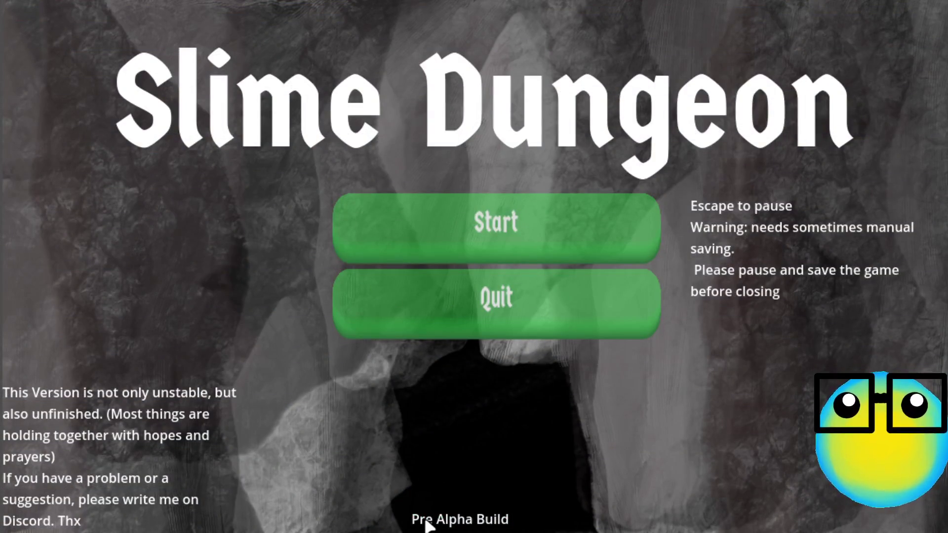
{"action": "left_click", "coordinate": [485, 232]}
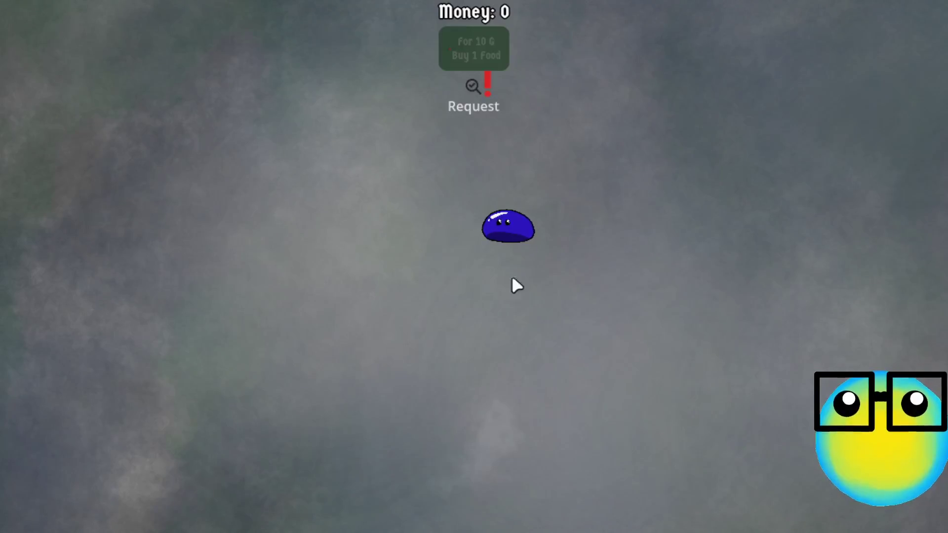
{"action": "left_click", "coordinate": [509, 223]}
{"action": "left_click", "coordinate": [398, 492]}
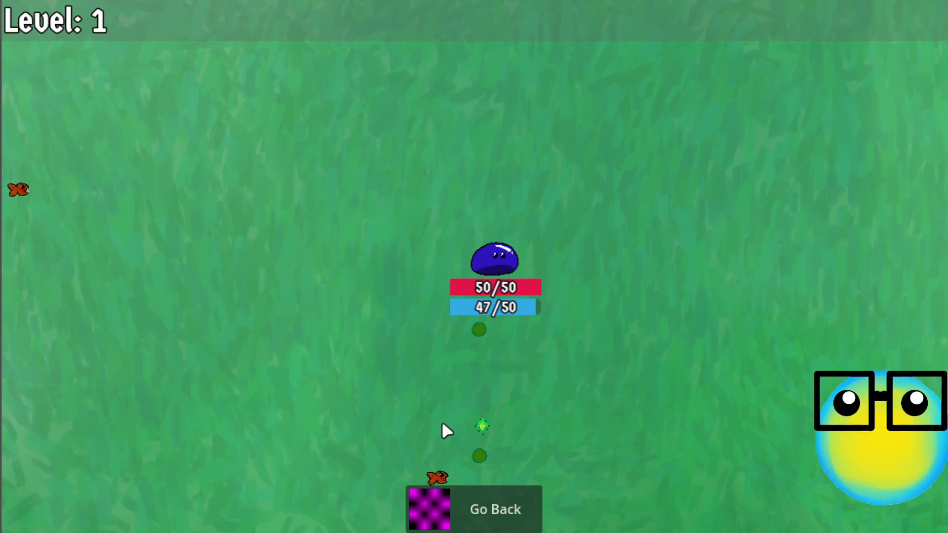
Steer the slime around Level 1 with WASD, dodging enemies to watch where they spawn.
{"action": "key", "text": "s"}
{"action": "key", "text": "a"}
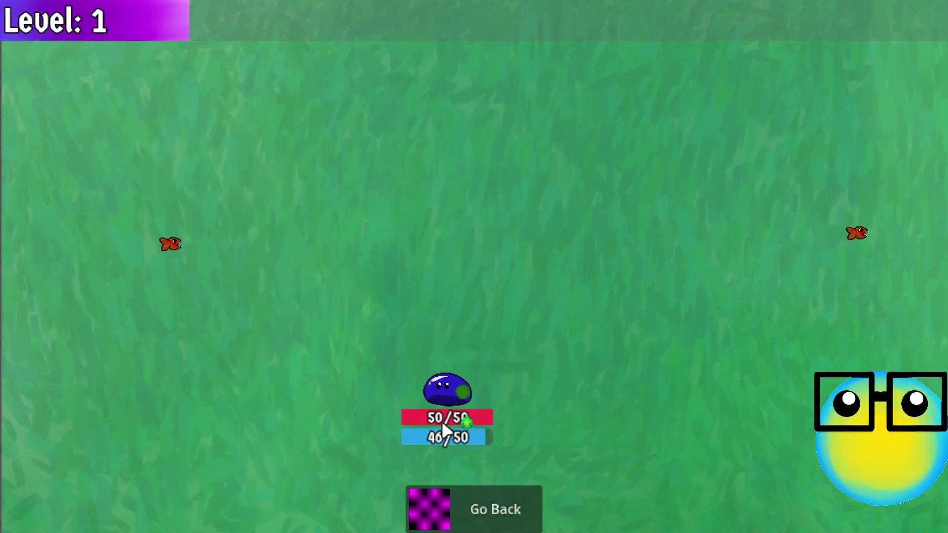
{"action": "key", "text": "w"}
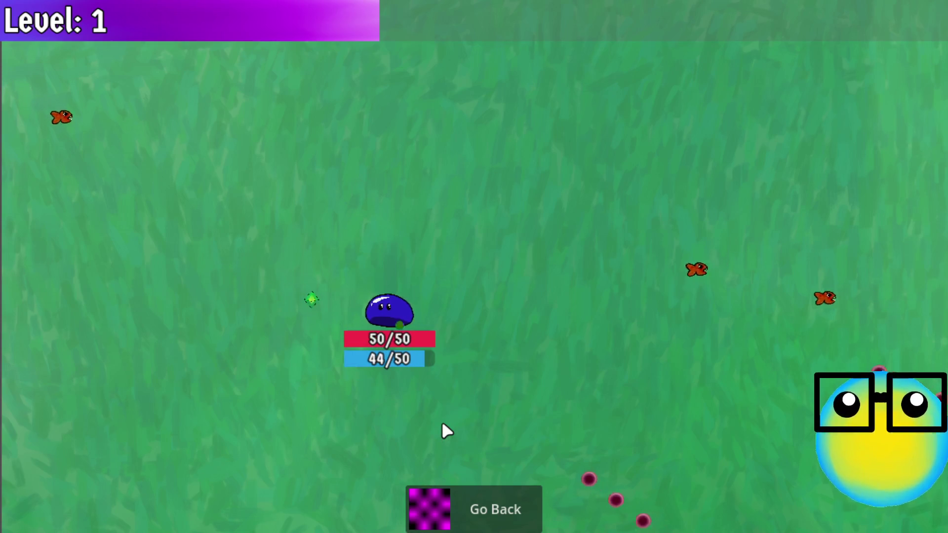
{"action": "key", "text": "a"}
{"action": "key", "text": "w"}
{"action": "key", "text": "d"}
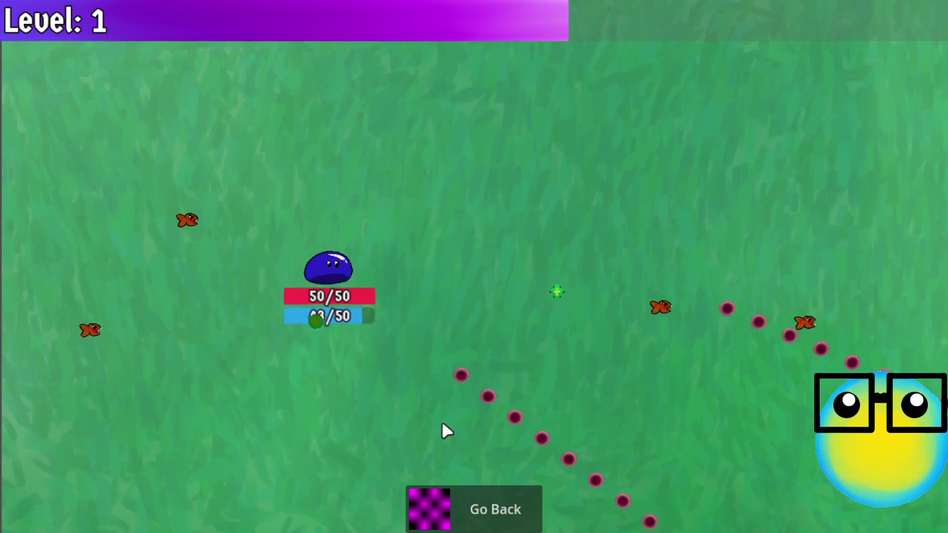
{"action": "key", "text": "a"}
{"action": "key", "text": "s"}
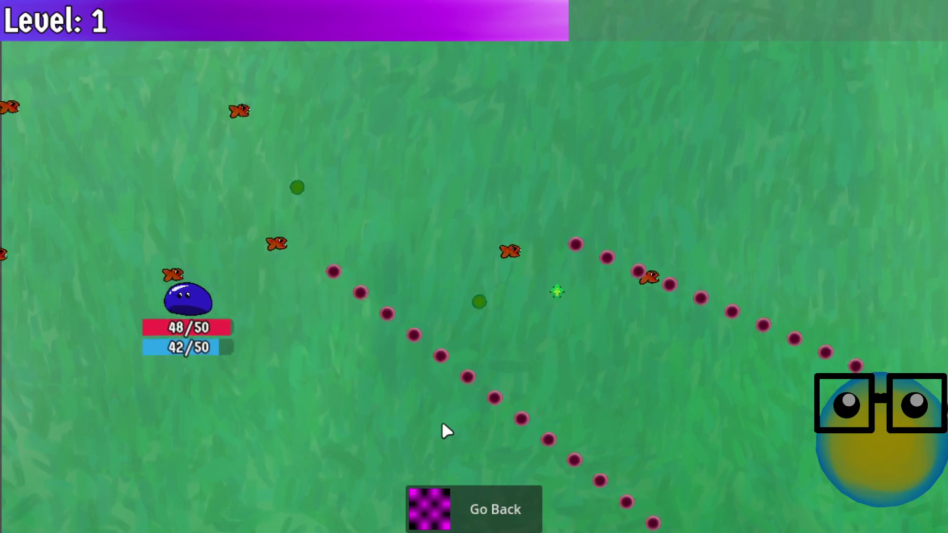
{"action": "key", "text": "w"}
{"action": "key", "text": "w"}
{"action": "key", "text": "d"}
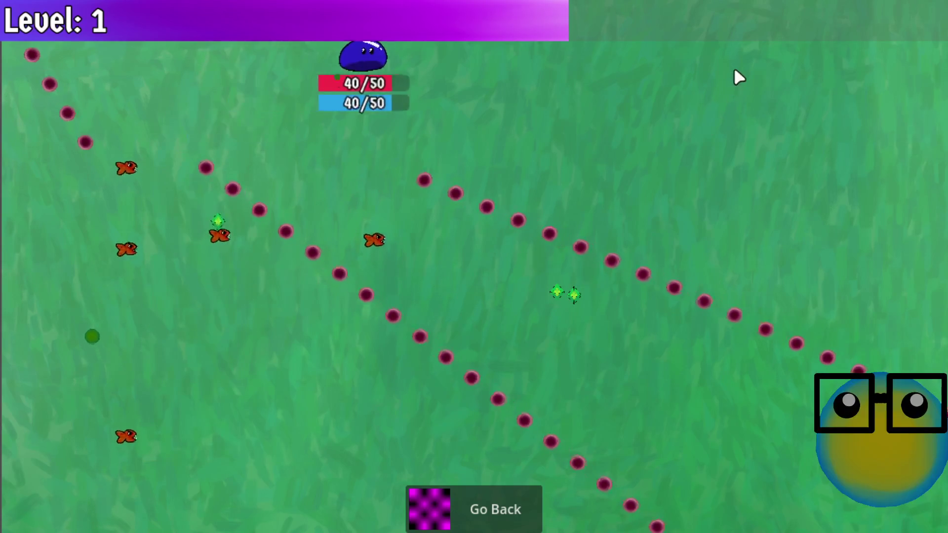
{"action": "key", "text": "s"}
{"action": "key", "text": "s"}
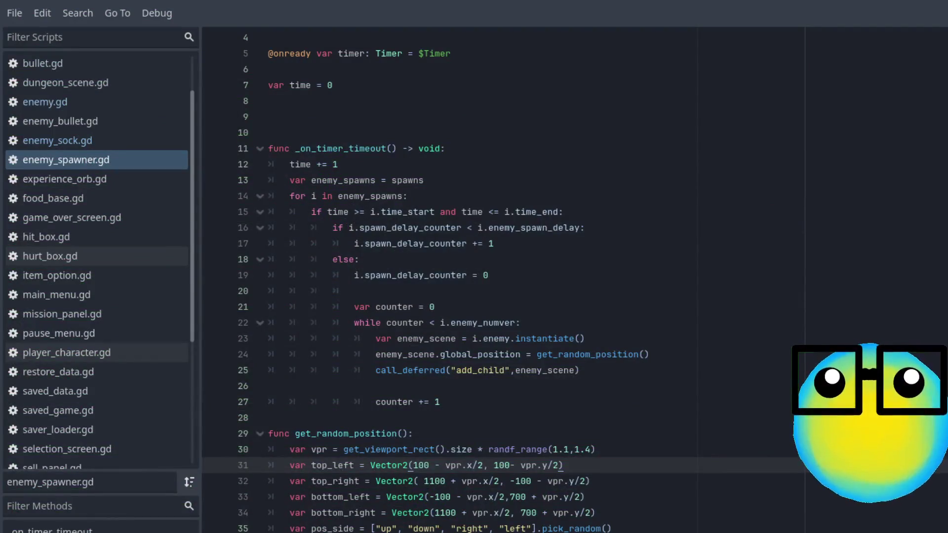
Back in enemy_spawner.gd, revert the earlier spawn offset edits.
{"action": "left_click", "coordinate": [689, 326]}
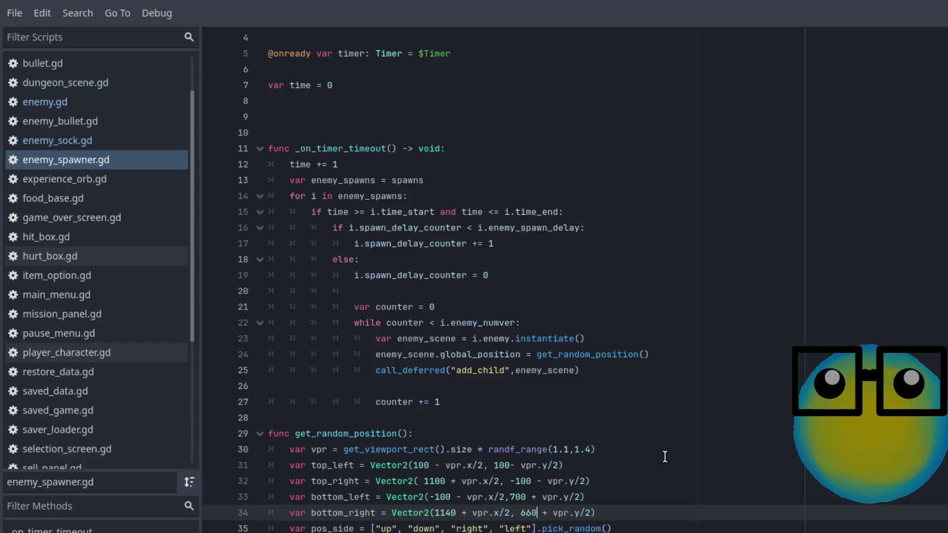
{"action": "type", "text": "660"}
{"action": "key", "text": "Up"}
{"action": "key", "text": "BackSpace"}
{"action": "key", "text": "BackSpace"}
{"action": "type", "text": "40"}
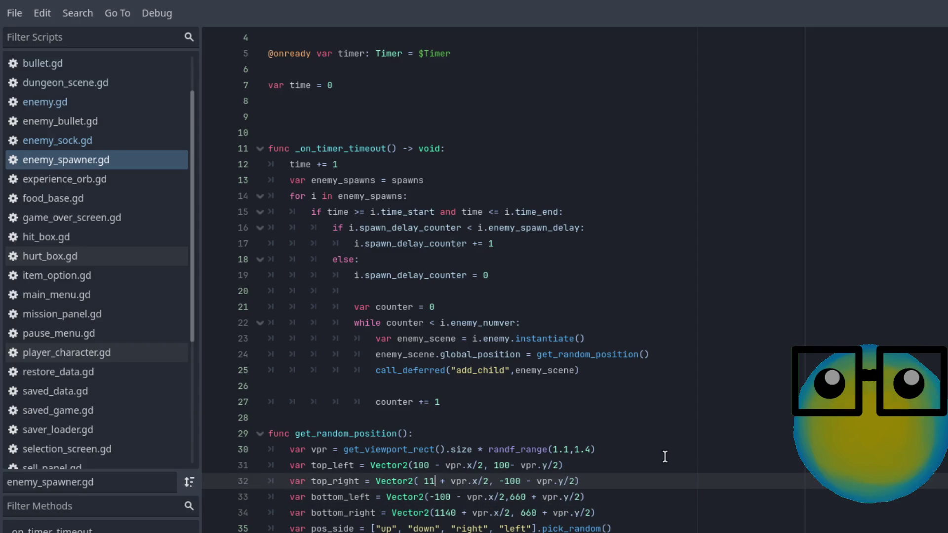
{"action": "key", "text": "BackSpace"}
{"action": "key", "text": "Down"}
{"action": "key", "text": "BackSpace"}
{"action": "key", "text": "Up"}
{"action": "key", "text": "Up"}
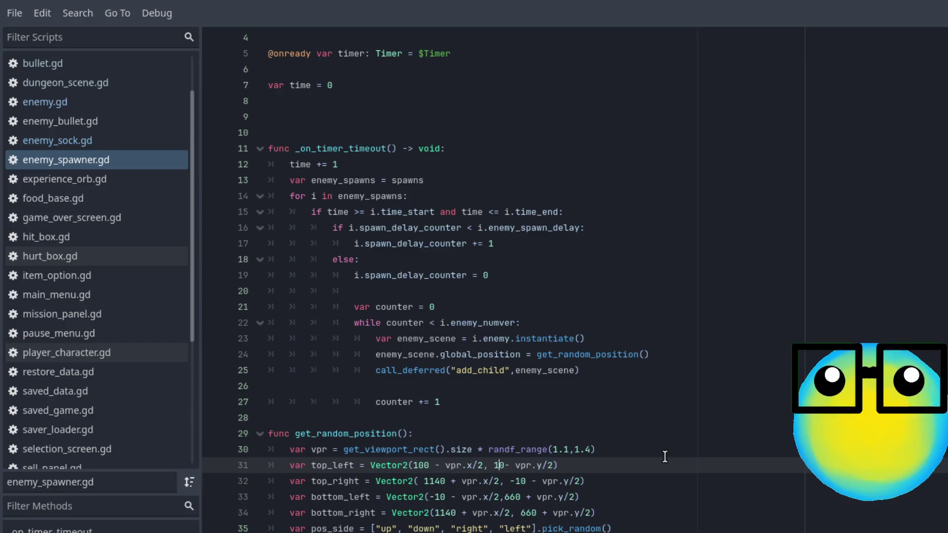
{"action": "key", "text": "BackSpace"}
{"action": "key", "text": "Left"}
{"action": "key", "text": "Left"}
{"action": "key", "text": "Left"}
{"action": "key", "text": "BackSpace"}
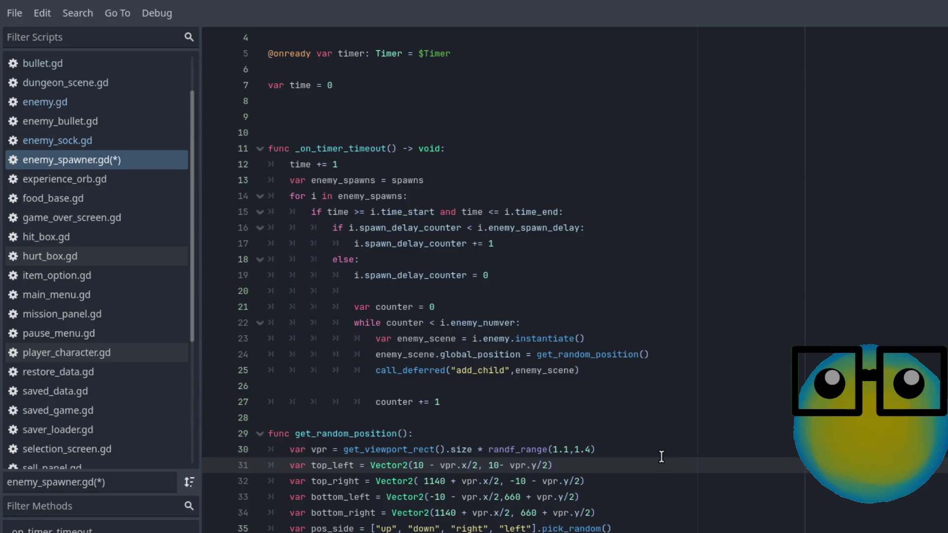
{"action": "scroll", "coordinate": [474, 485], "scroll_direction": "down", "scroll_amount": 1}
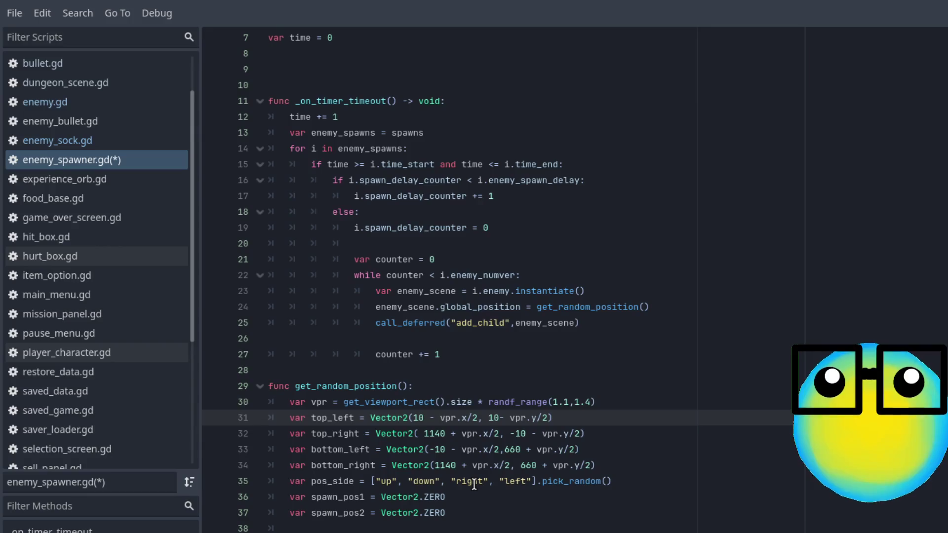
Set top_left's corner offsets to (-100, -100) on line 31.
{"action": "type", "text": "-"}
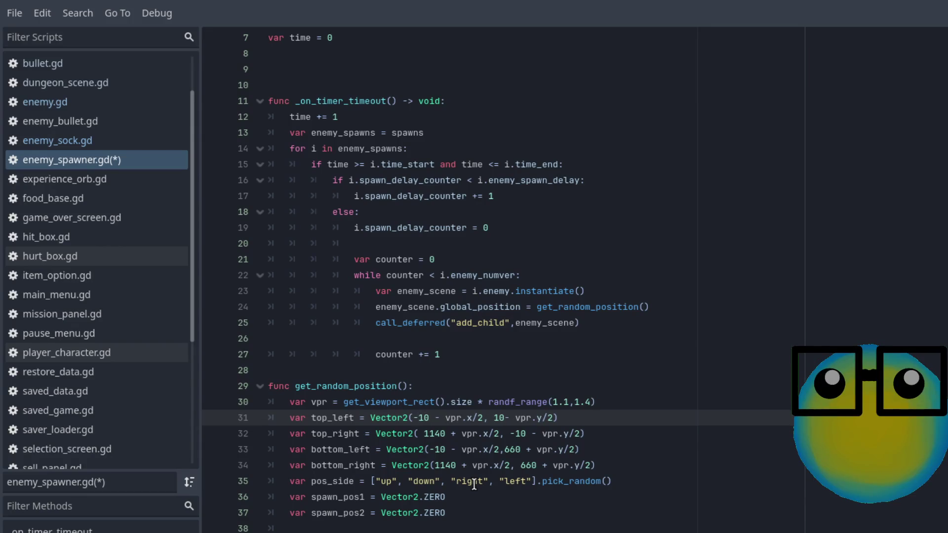
{"action": "key", "text": "Down"}
{"action": "key", "text": "Up"}
{"action": "type", "text": "0"}
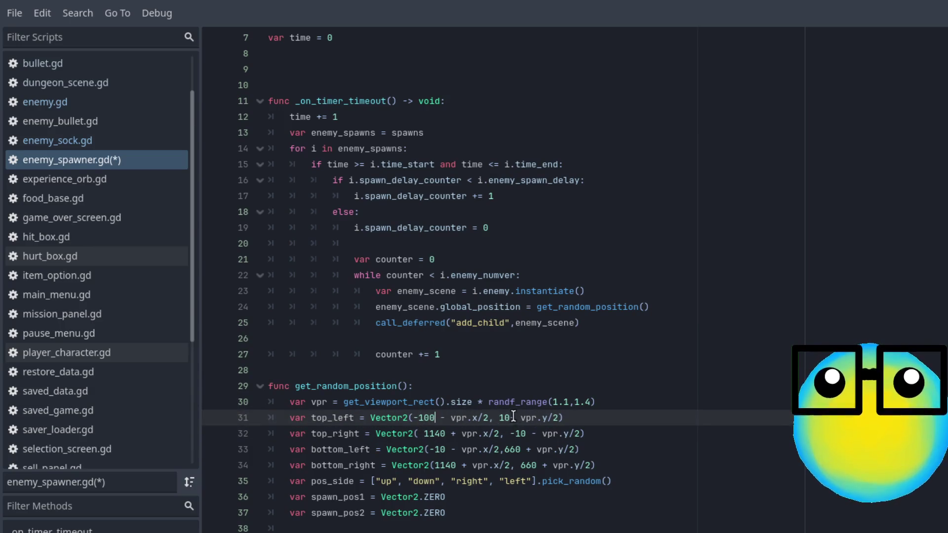
{"action": "left_click", "coordinate": [499, 418]}
{"action": "type", "text": "-1"}
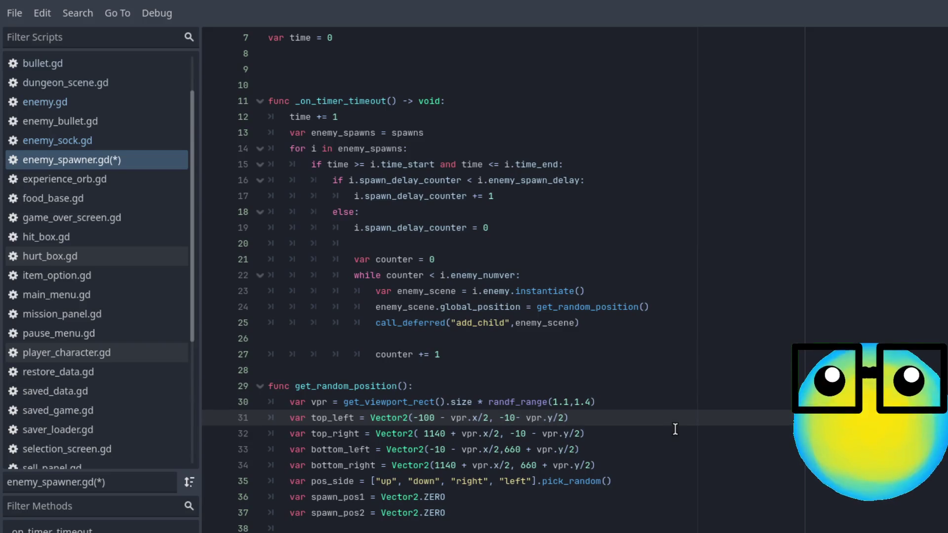
{"action": "type", "text": "0"}
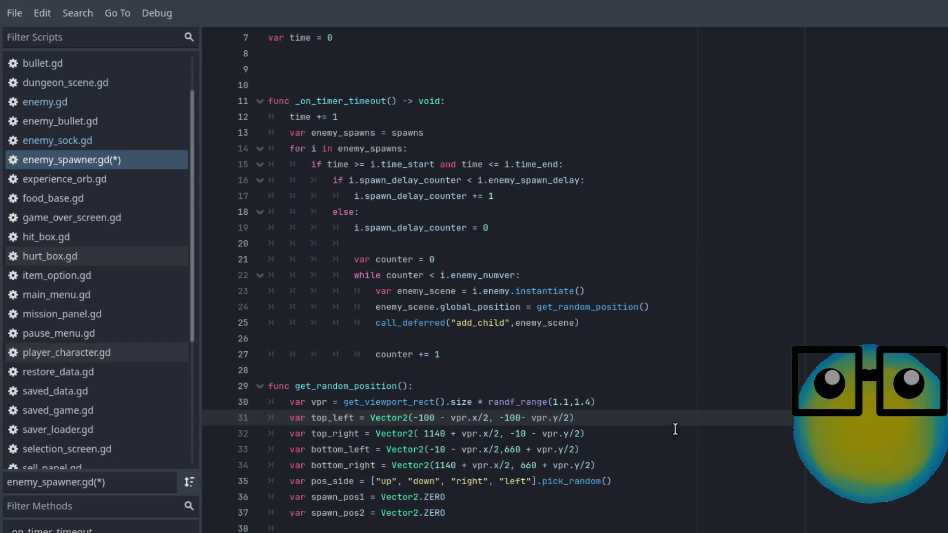
Change top_right's y to 100 and bottom_left's x to 100, then save.
{"action": "left_click", "coordinate": [517, 433]}
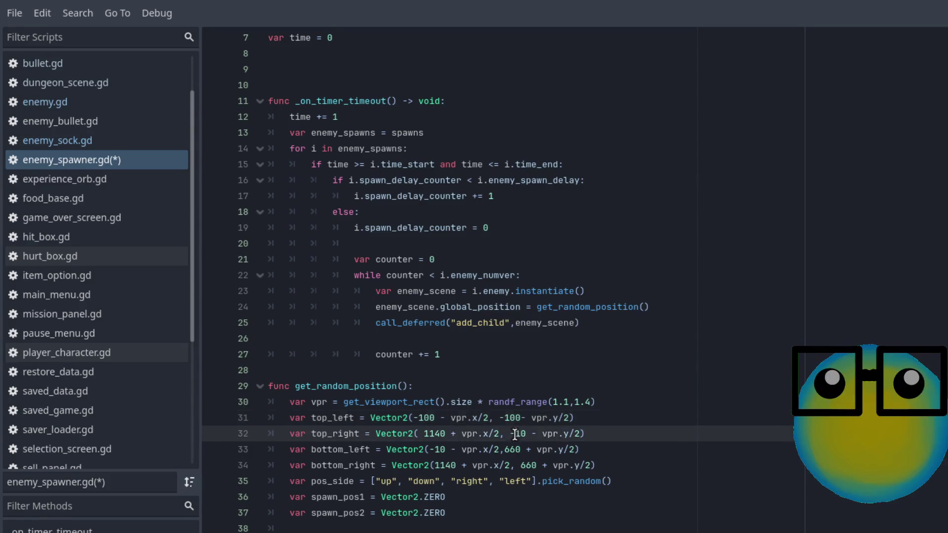
{"action": "key", "text": "BackSpace"}
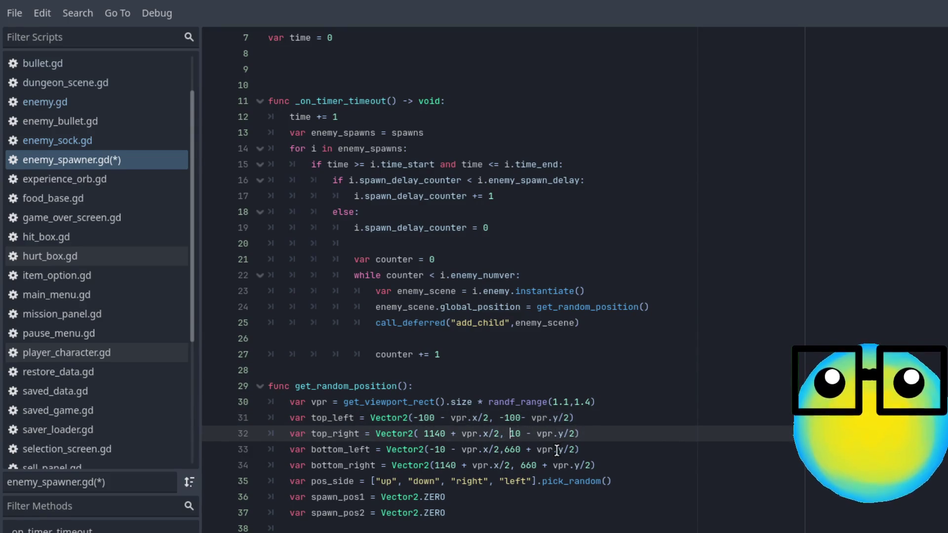
{"action": "left_click", "coordinate": [524, 433]}
{"action": "type", "text": "0"}
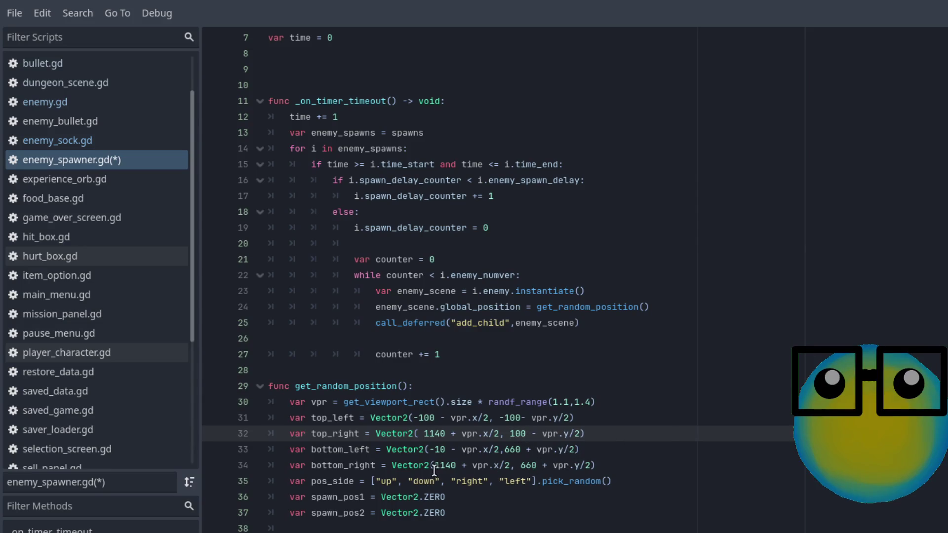
{"action": "left_click", "coordinate": [434, 449]}
{"action": "key", "text": "BackSpace"}
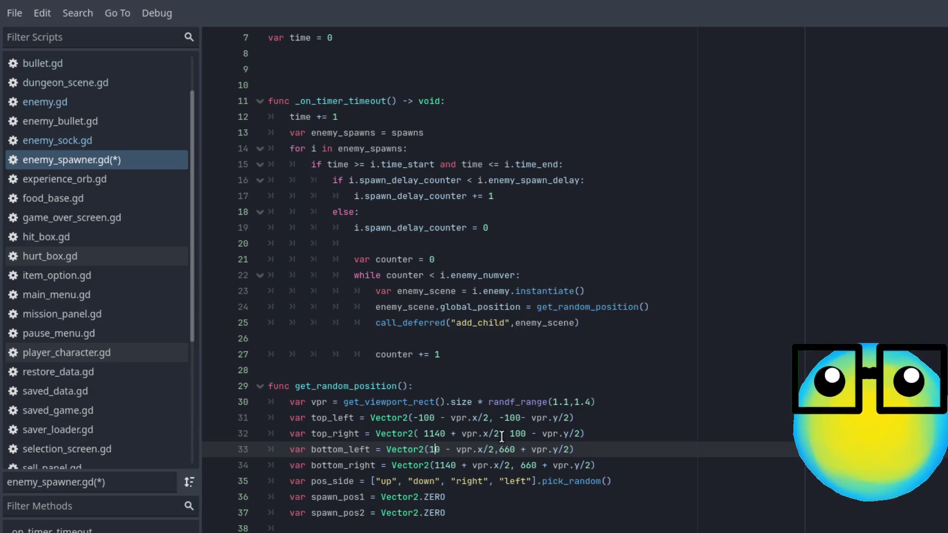
{"action": "type", "text": "0"}
{"action": "left_click", "coordinate": [775, 444]}
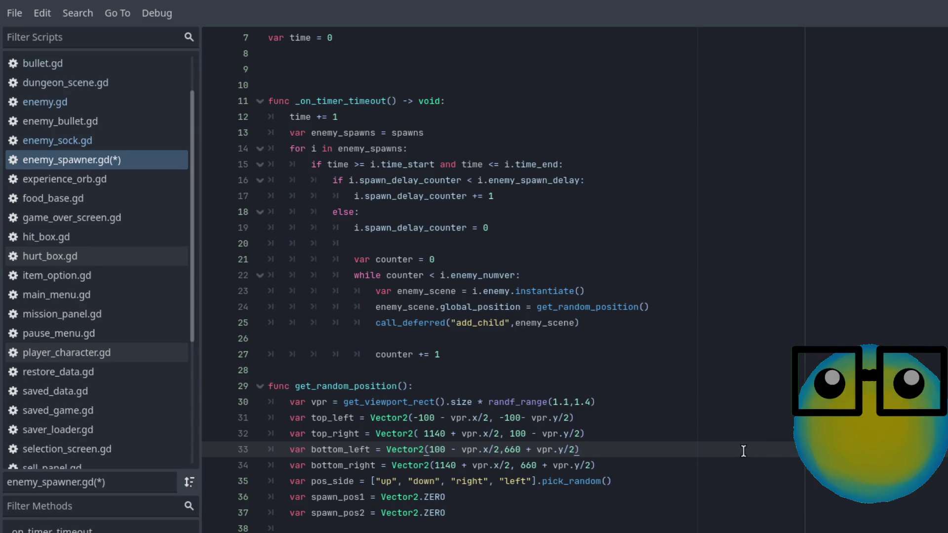
{"action": "key", "text": "ctrl+s"}
Run the game with F5, restart, pick the lower slime, and enter the Level 1 mission.
{"action": "key", "text": "F5"}
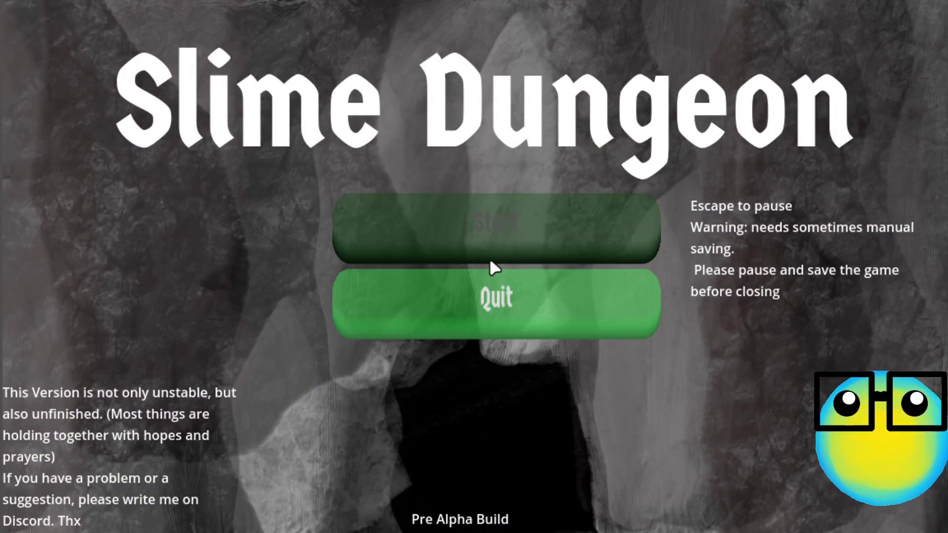
{"action": "left_click", "coordinate": [490, 261]}
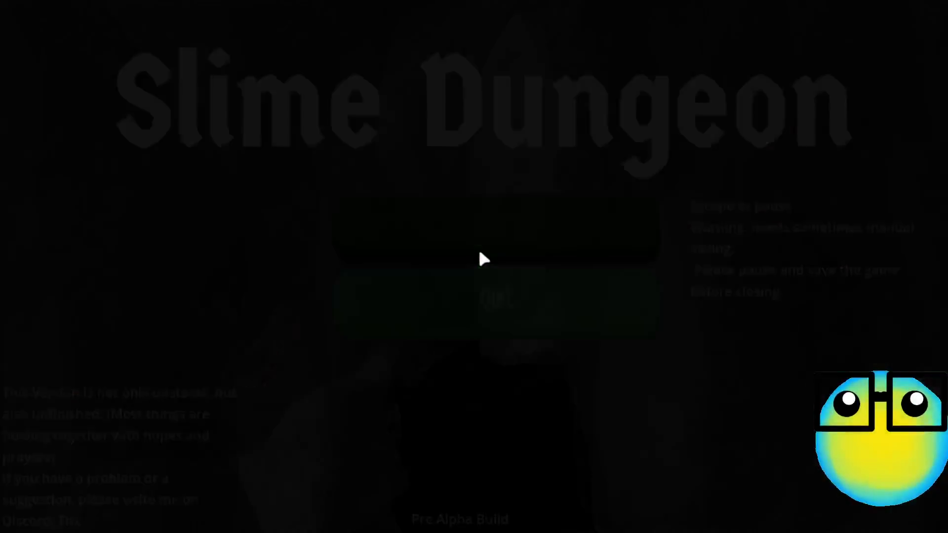
{"action": "left_click", "coordinate": [474, 327]}
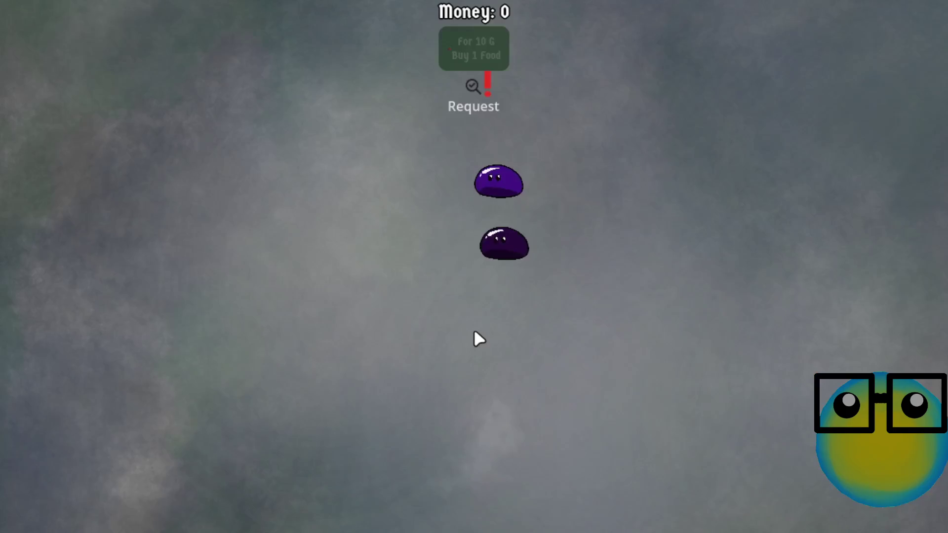
{"action": "left_click", "coordinate": [487, 237]}
{"action": "left_click", "coordinate": [384, 503]}
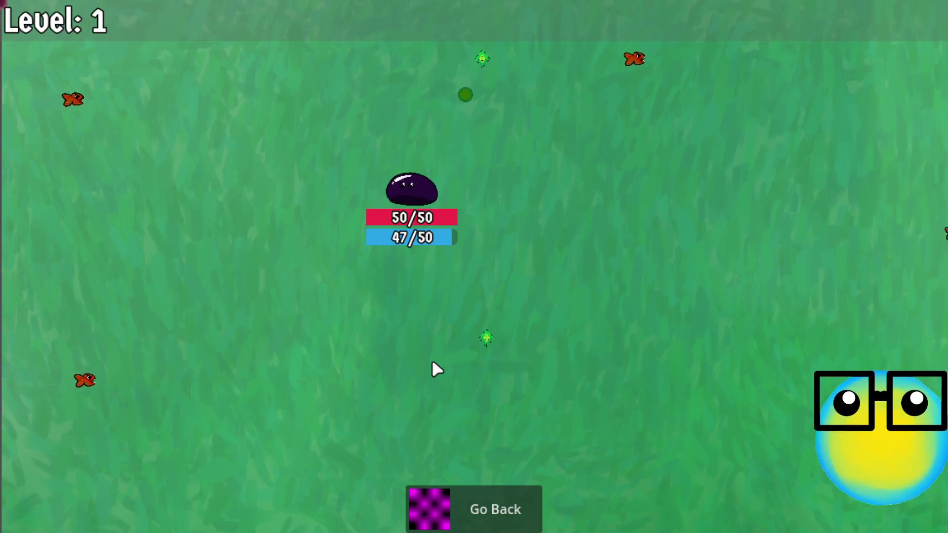
Steer the slime around Level 1 with WASD, dodging enemies and collecting experience.
{"action": "key", "text": "a"}
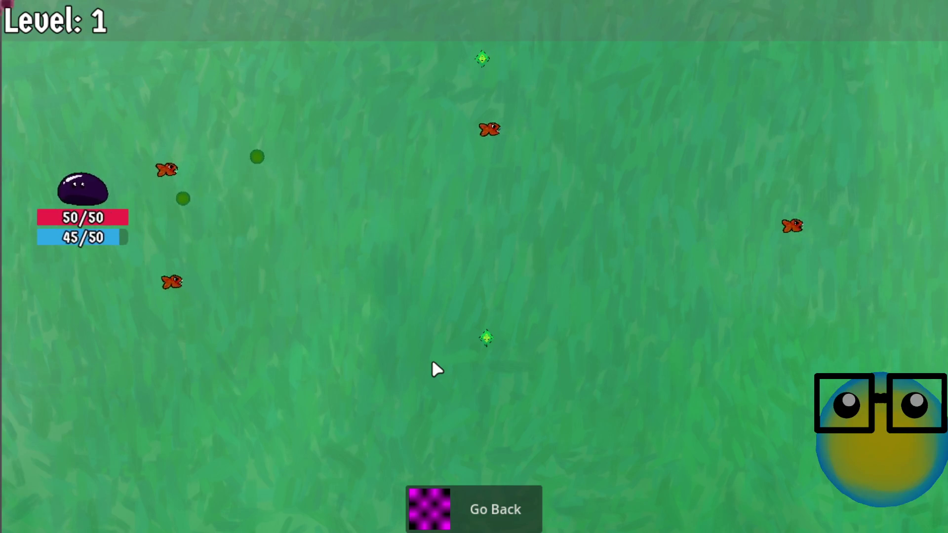
{"action": "key", "text": "s"}
{"action": "key", "text": "d"}
{"action": "key", "text": "w"}
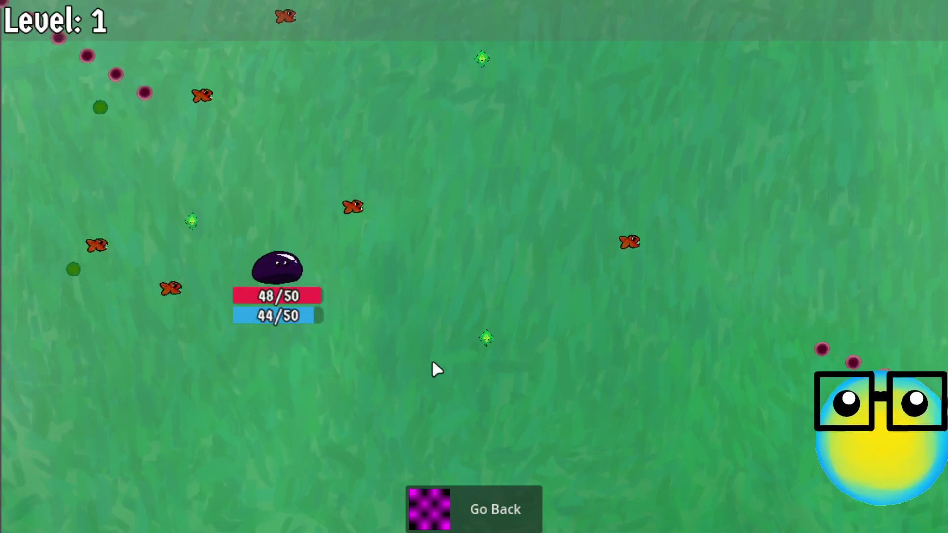
{"action": "key", "text": "s"}
{"action": "key", "text": "d"}
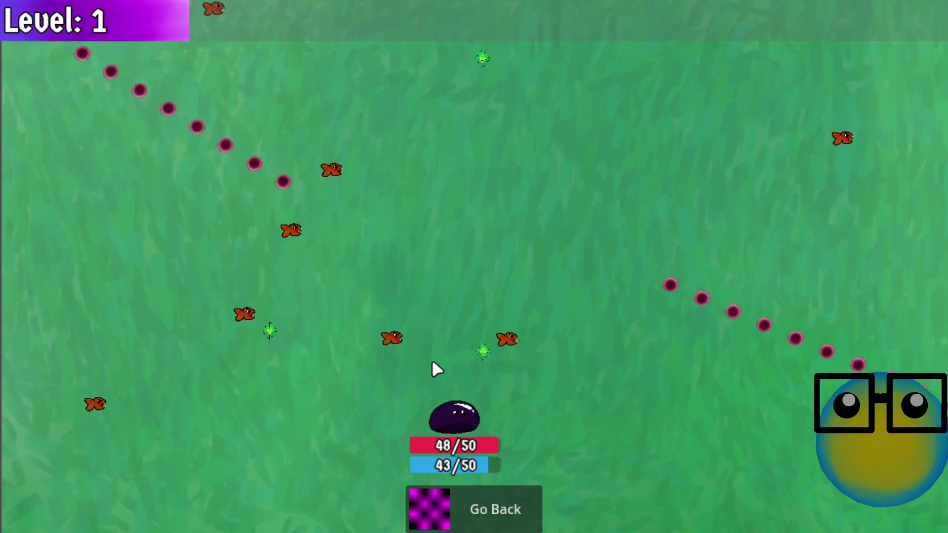
{"action": "key", "text": "w"}
{"action": "key", "text": "a"}
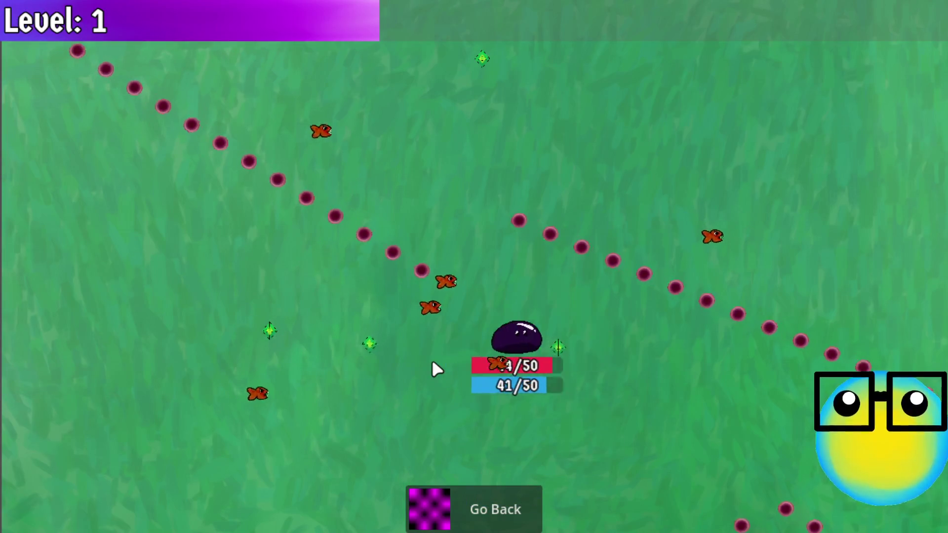
{"action": "key", "text": "d"}
{"action": "key", "text": "s"}
{"action": "key", "text": "a"}
{"action": "key", "text": "w"}
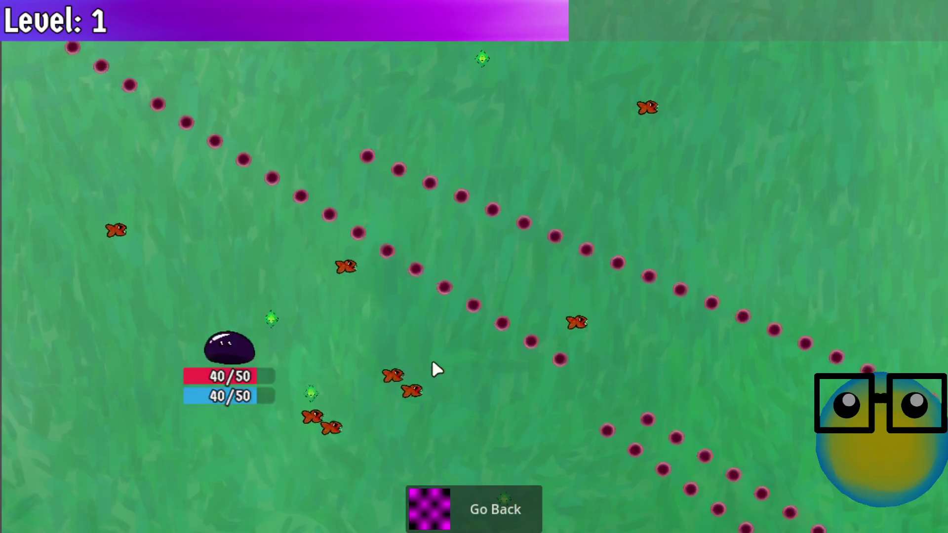
{"action": "key", "text": "a"}
{"action": "key", "text": "w"}
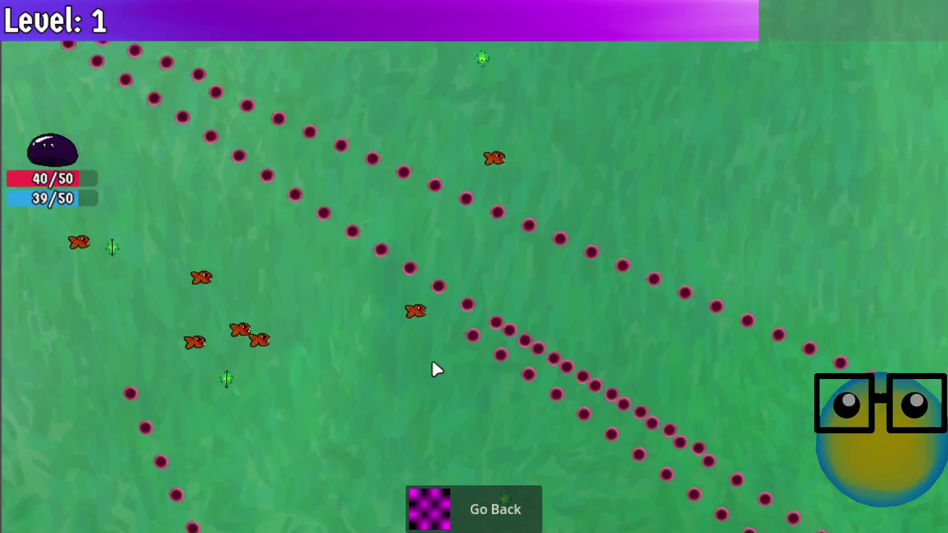
{"action": "key", "text": "s"}
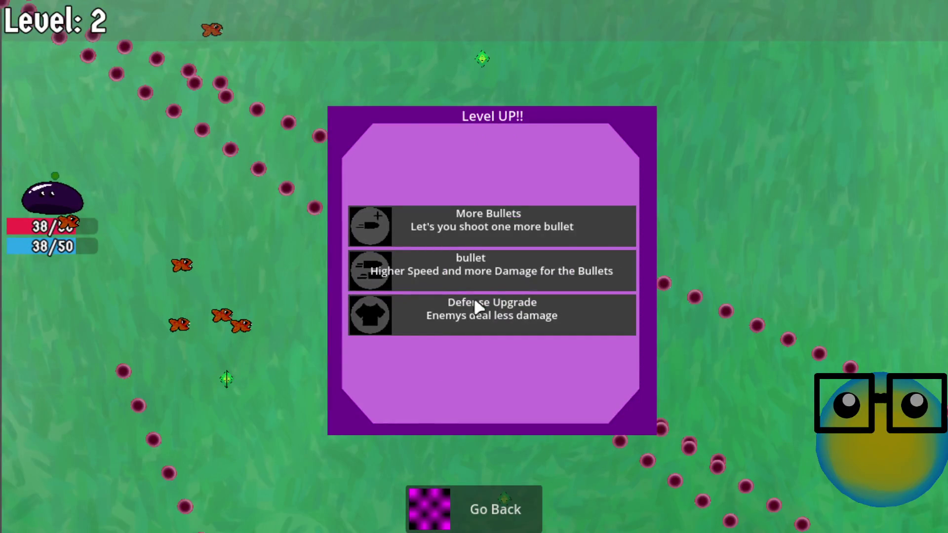
Choose the More Bullets upgrade on level-up and keep dodging enemies with WASD.
{"action": "left_click", "coordinate": [514, 224]}
{"action": "key", "text": "d"}
{"action": "key", "text": "s"}
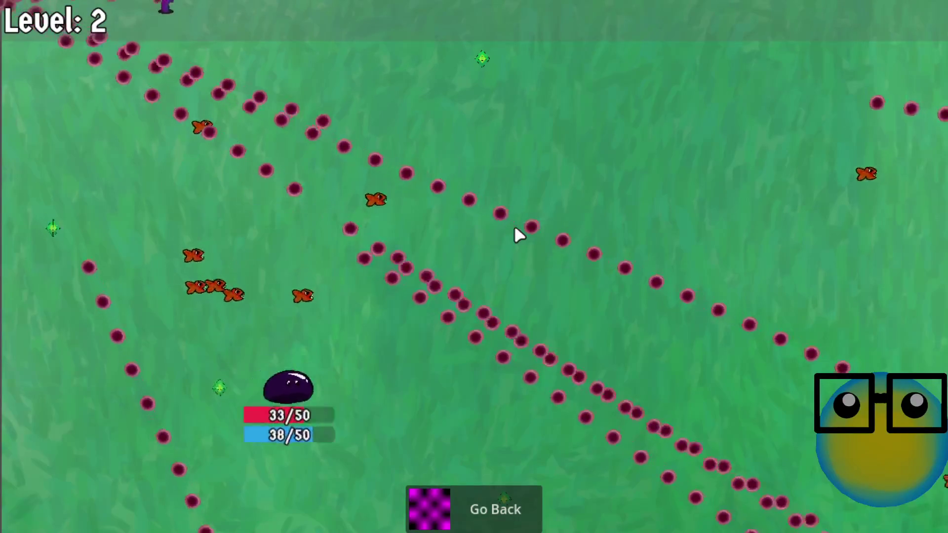
{"action": "key", "text": "d"}
{"action": "key", "text": "s"}
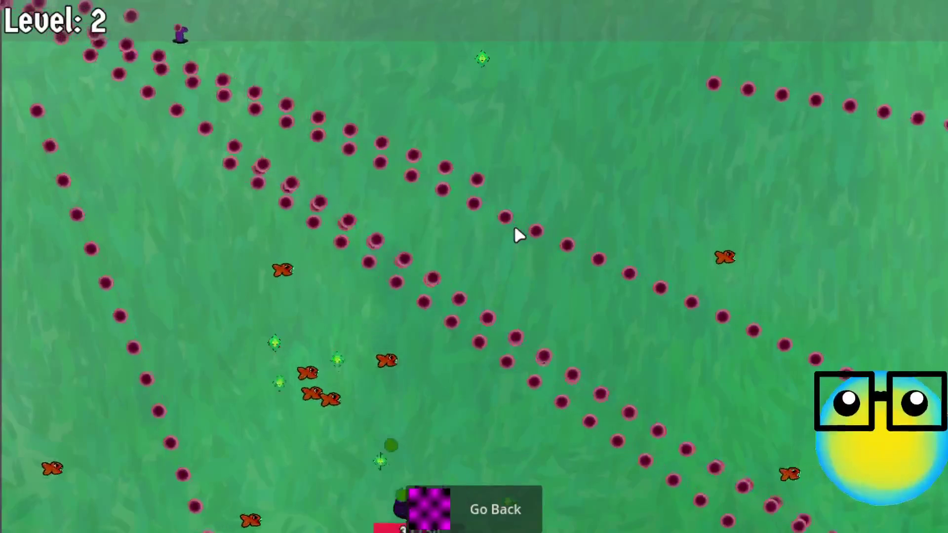
{"action": "key", "text": "a"}
{"action": "key", "text": "w"}
{"action": "key", "text": "a"}
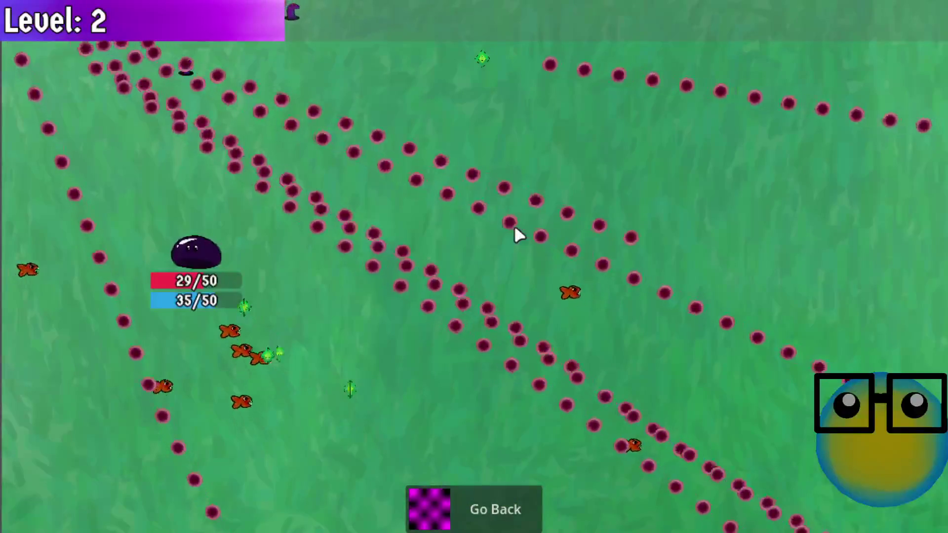
{"action": "key", "text": "d"}
{"action": "key", "text": "s"}
{"action": "key", "text": "d"}
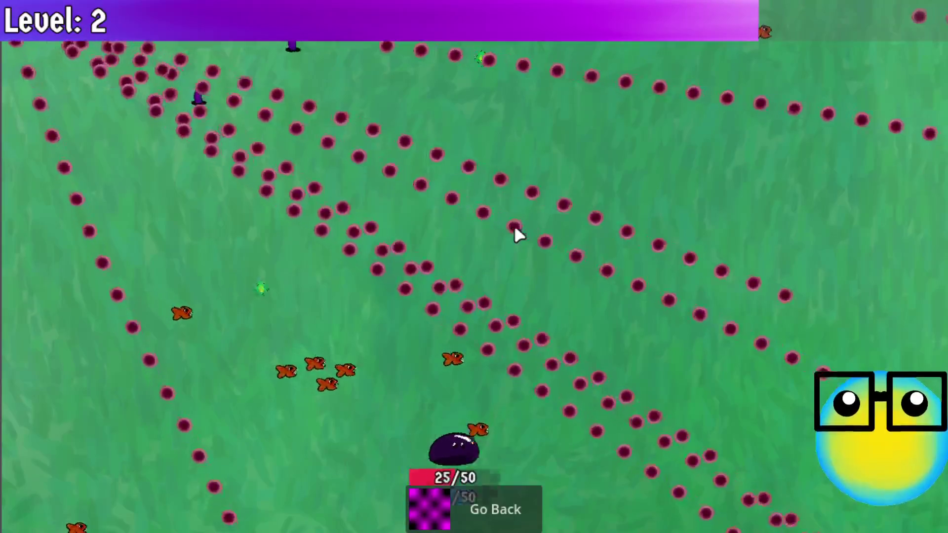
{"action": "key", "text": "a"}
{"action": "key", "text": "w"}
{"action": "key", "text": "a"}
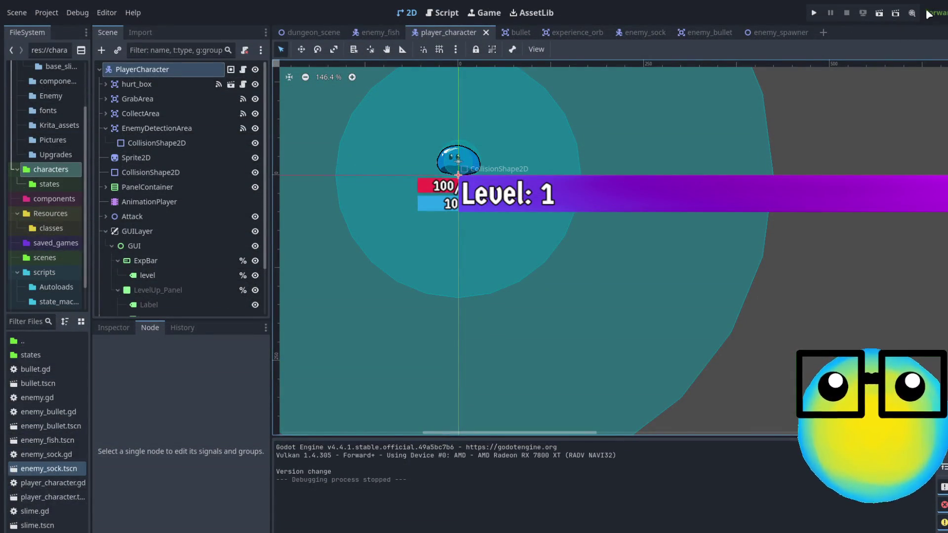
In dungeon_scene, inspect the DungeonBackground sprite and nudge the vertical guide slightly left.
{"action": "scroll", "coordinate": [615, 205], "scroll_direction": "down", "scroll_amount": 8}
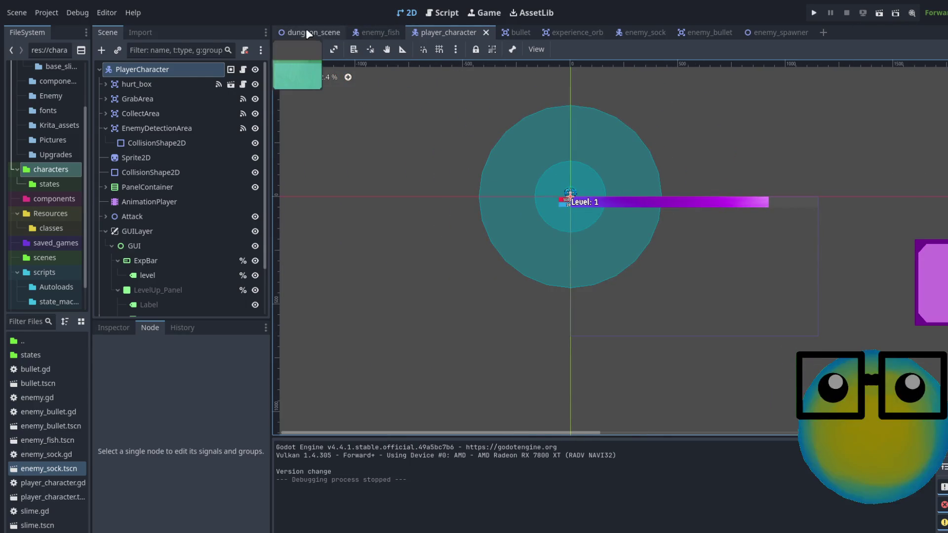
{"action": "left_click", "coordinate": [306, 29]}
{"action": "scroll", "coordinate": [347, 184], "scroll_direction": "up", "scroll_amount": 5}
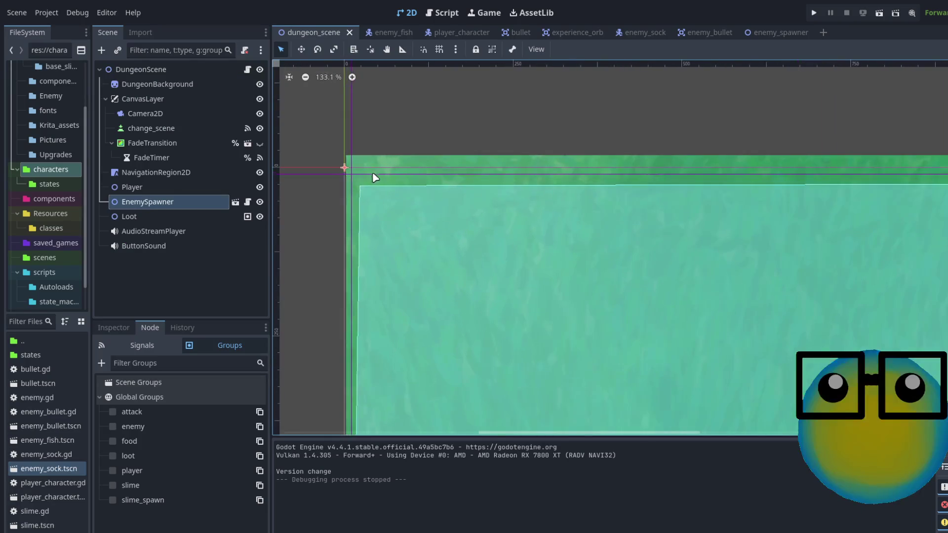
{"action": "left_click", "coordinate": [346, 165]}
{"action": "left_click", "coordinate": [344, 92]}
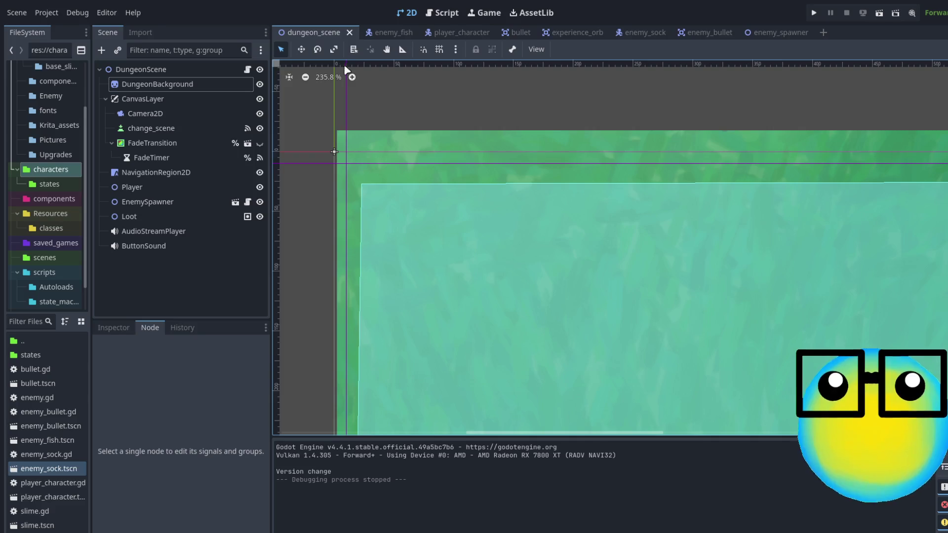
{"action": "left_click_drag", "start_coordinate": [344, 63], "coordinate": [334, 66]}
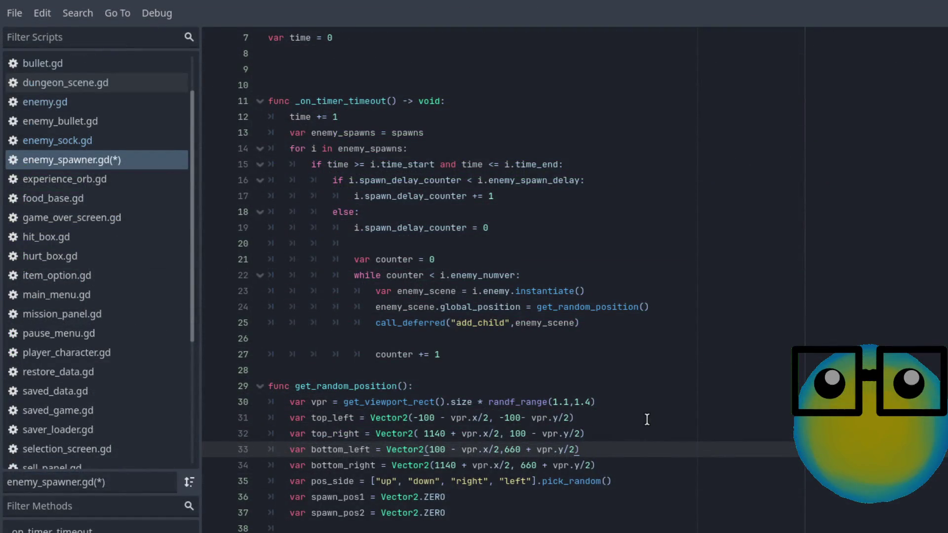
Comment out the vpr line 30 and the four corner lines 31–34 with Ctrl+K.
{"action": "left_click", "coordinate": [625, 403]}
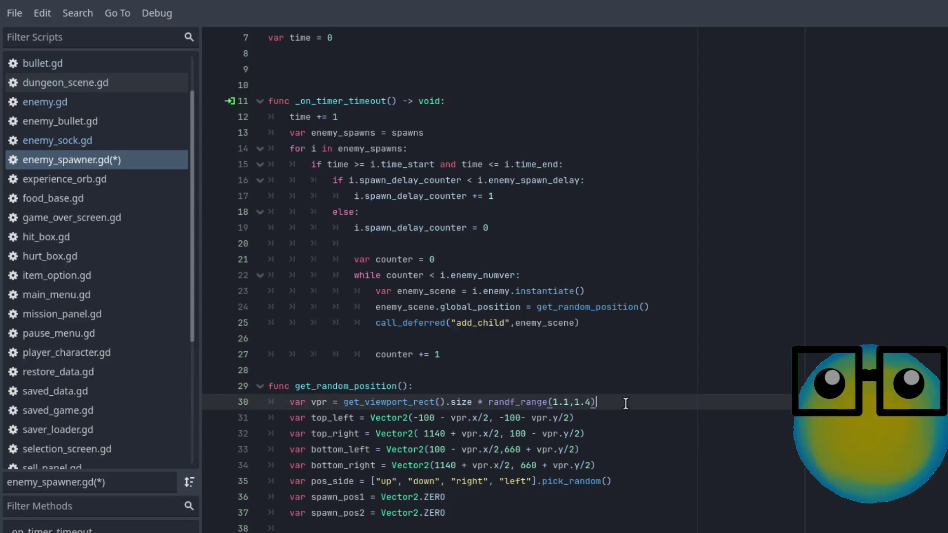
{"action": "key", "text": "ctrl+k"}
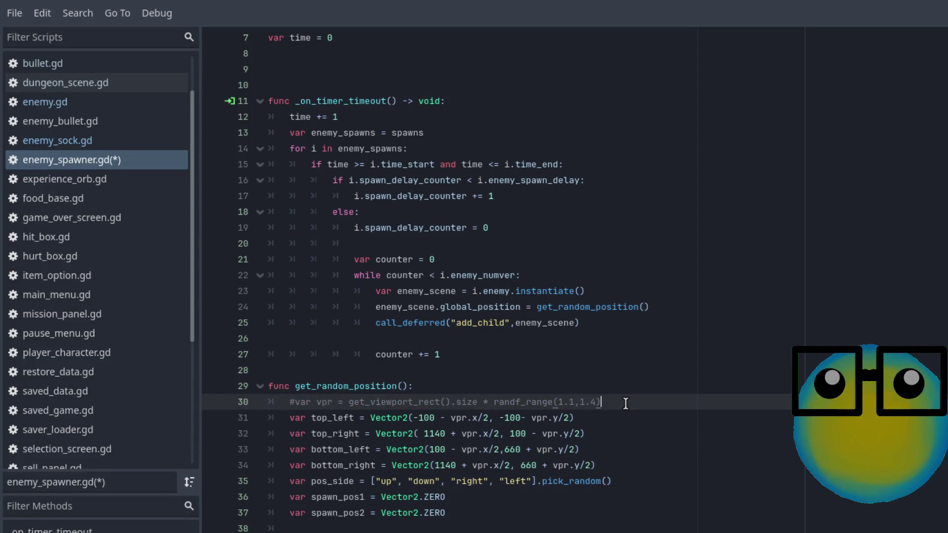
{"action": "left_click", "coordinate": [620, 465]}
{"action": "mouse_move", "coordinate": [620, 465]}
{"action": "left_mouse_down"}
{"action": "mouse_move", "coordinate": [291, 433]}
{"action": "mouse_move", "coordinate": [268, 417]}
{"action": "left_mouse_up"}
{"action": "key", "text": "ctrl+c"}
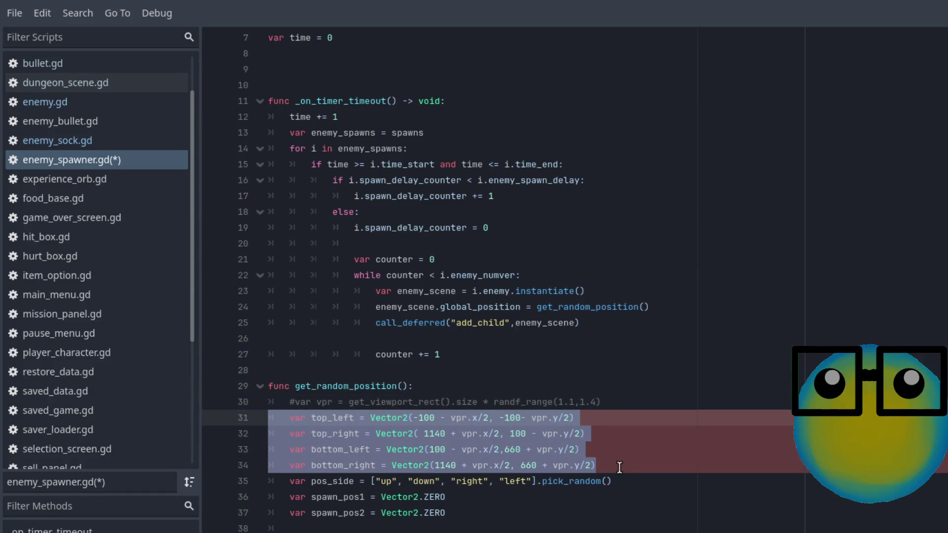
{"action": "key", "text": "ctrl+k"}
Paste uncommented corner lines below line 34, fix the indent, and select top_left's arguments.
{"action": "left_click", "coordinate": [619, 465]}
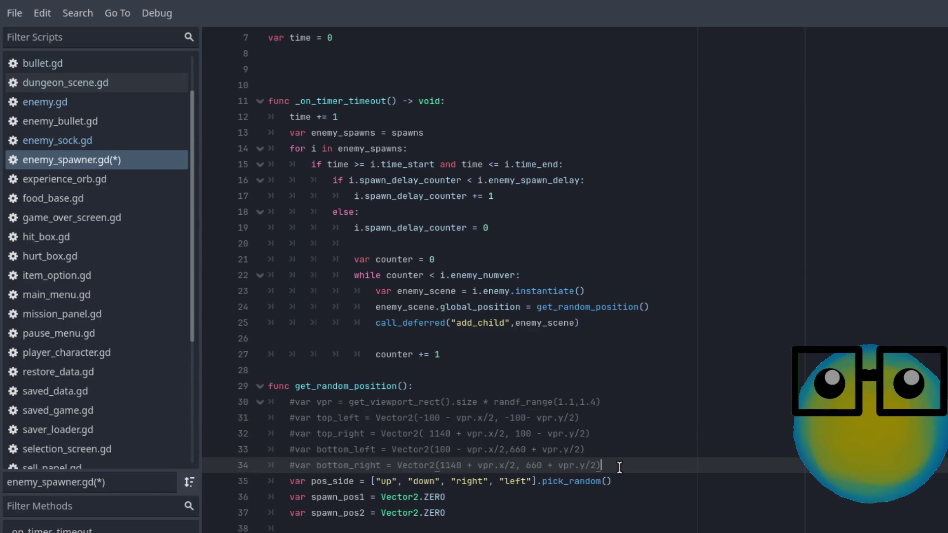
{"action": "key", "text": "Return"}
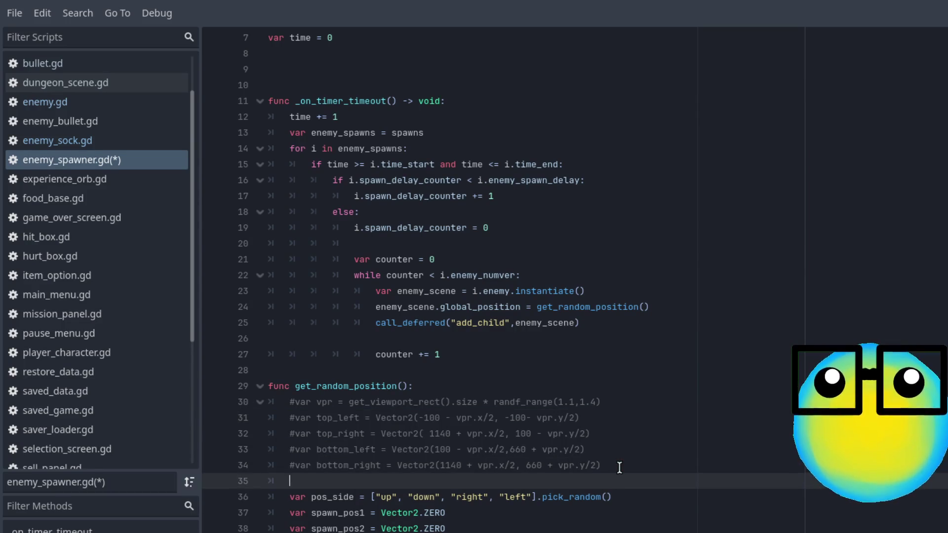
{"action": "key", "text": "ctrl+v"}
{"action": "left_click", "coordinate": [311, 481]}
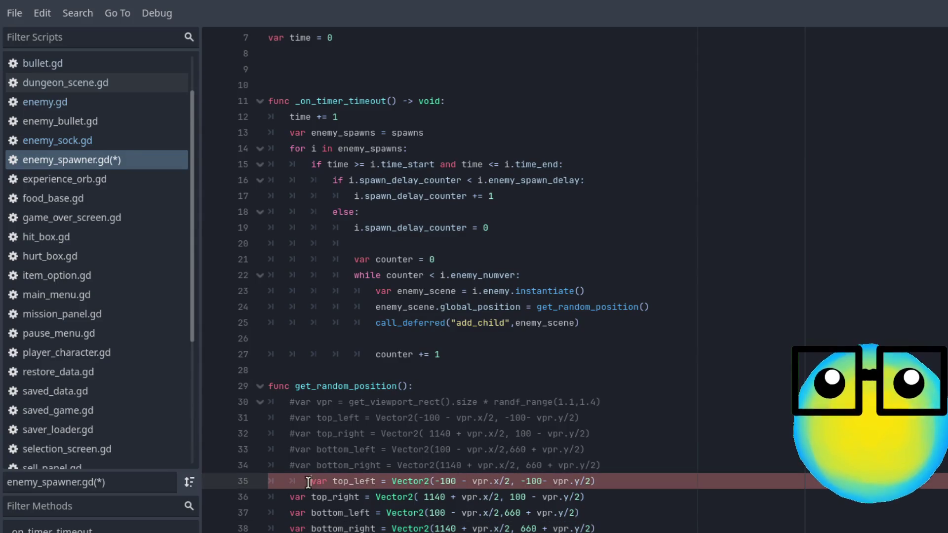
{"action": "key", "text": "BackSpace"}
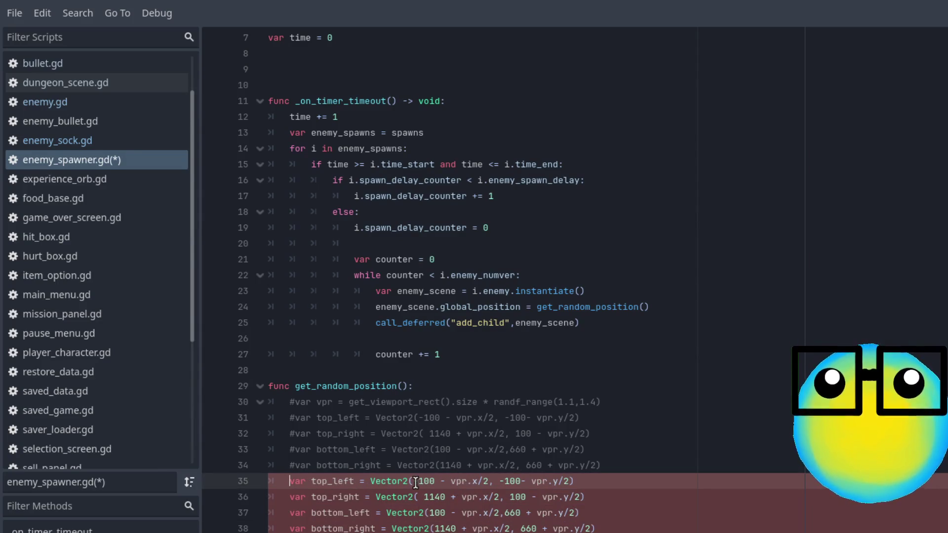
{"action": "mouse_move", "coordinate": [418, 481]}
{"action": "left_mouse_down"}
{"action": "mouse_move", "coordinate": [573, 482]}
{"action": "mouse_move", "coordinate": [418, 481]}
{"action": "left_mouse_up"}
{"action": "left_click", "coordinate": [571, 481]}
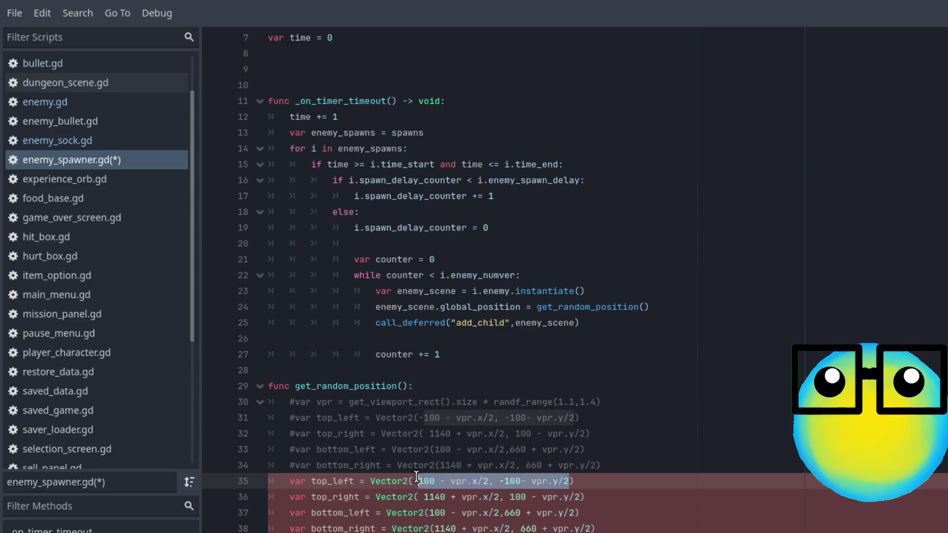
Clear the old top_left coordinates and make top_right a fixed (1140, 0) by removing its vpr offset.
{"action": "key", "text": "BackSpace"}
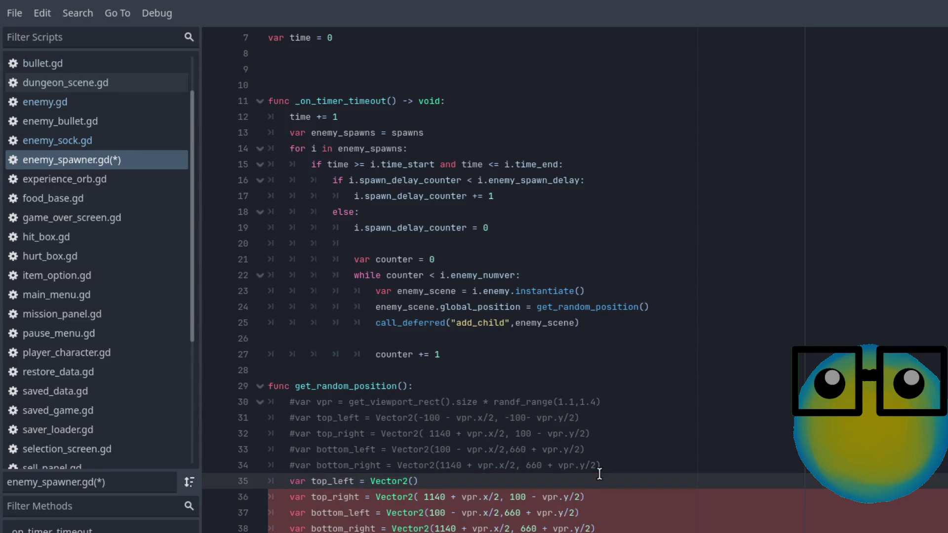
{"action": "type", "text": "0,0"}
{"action": "left_click", "coordinate": [567, 497]}
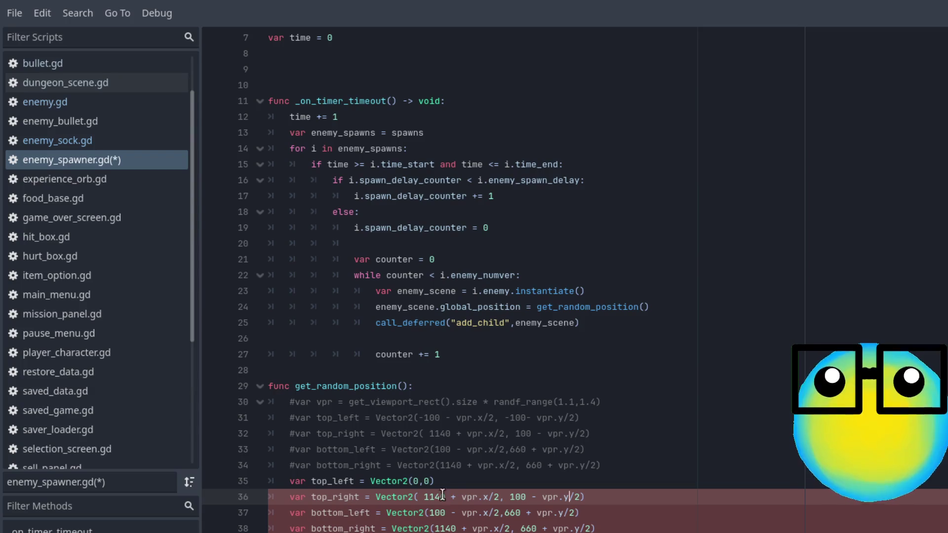
{"action": "left_click_drag", "start_coordinate": [420, 497], "coordinate": [580, 490]}
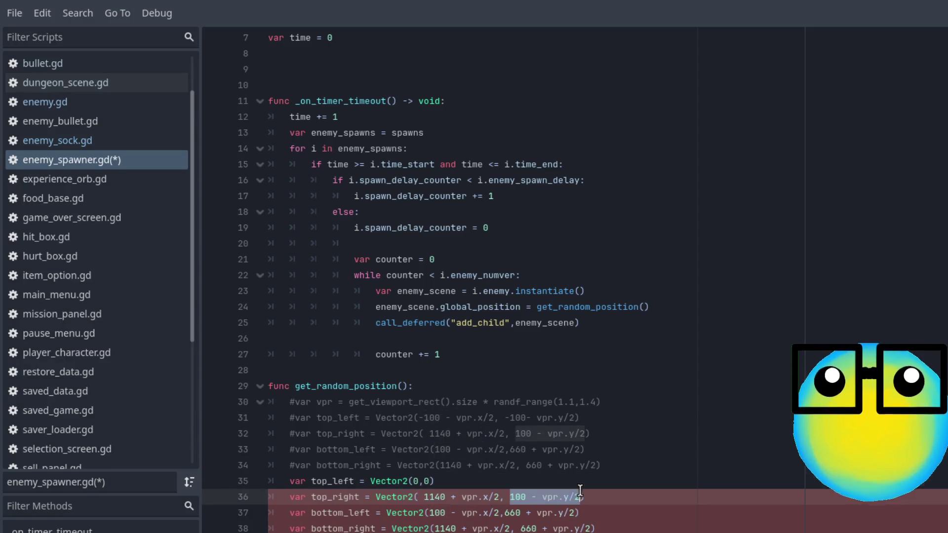
{"action": "key", "text": "BackSpace"}
{"action": "type", "text": "0"}
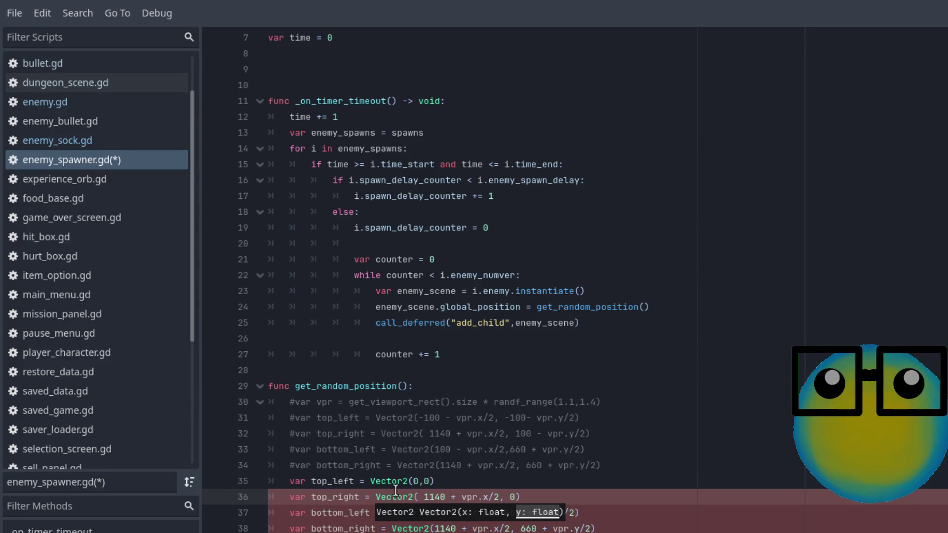
{"action": "left_click_drag", "start_coordinate": [499, 495], "coordinate": [446, 497]}
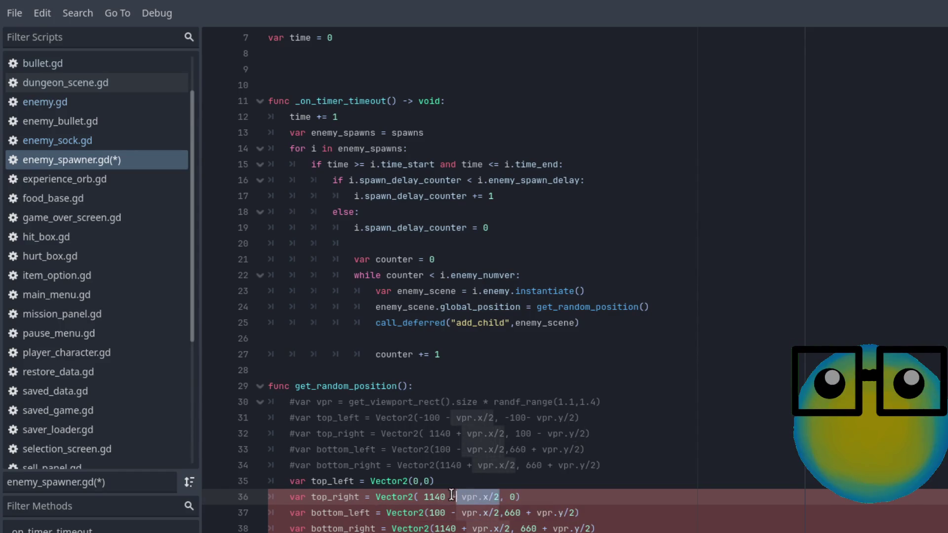
{"action": "key", "text": "BackSpace"}
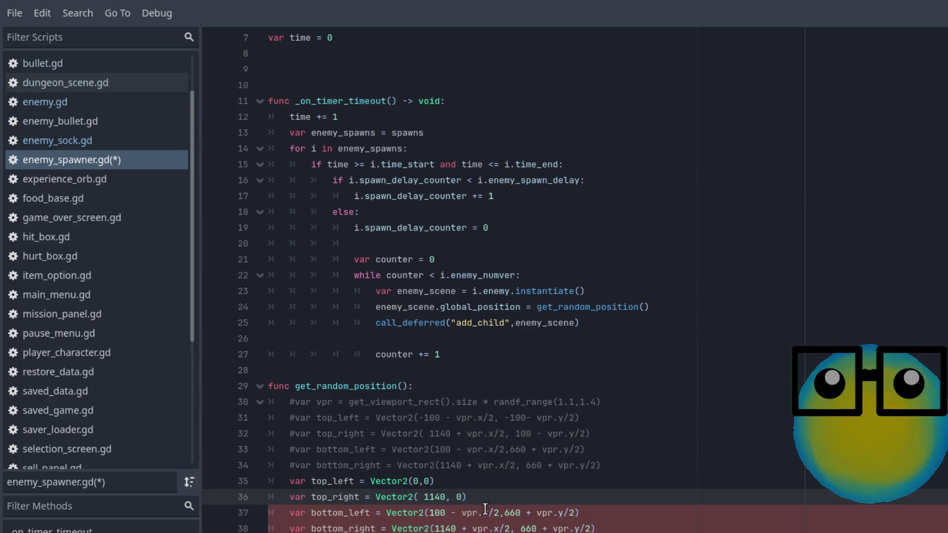
Strip the vpr offsets from bottom_left and bottom_right, giving bottom_left an x of 0.
{"action": "left_click", "coordinate": [500, 514]}
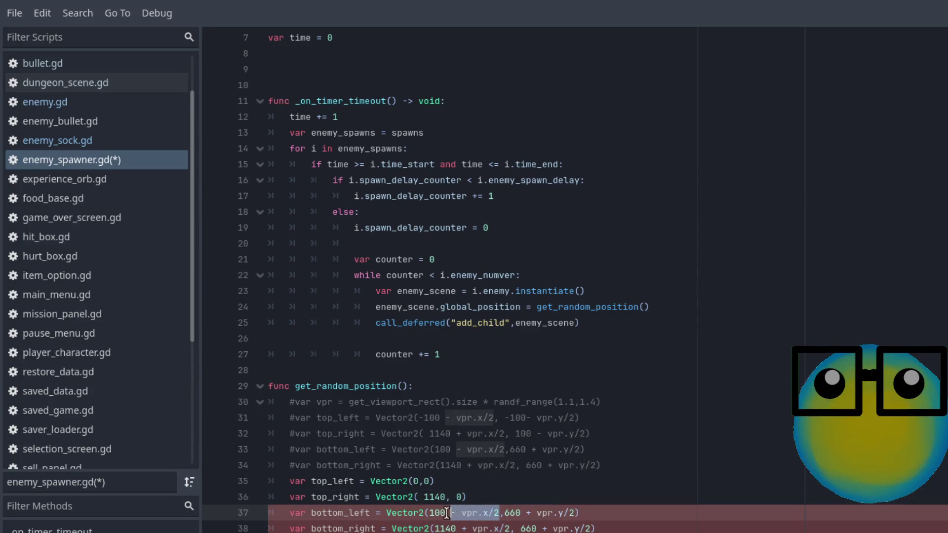
{"action": "left_click_drag", "start_coordinate": [434, 511], "coordinate": [576, 527]}
{"action": "key", "text": "BackSpace"}
{"action": "key", "text": "BackSpace"}
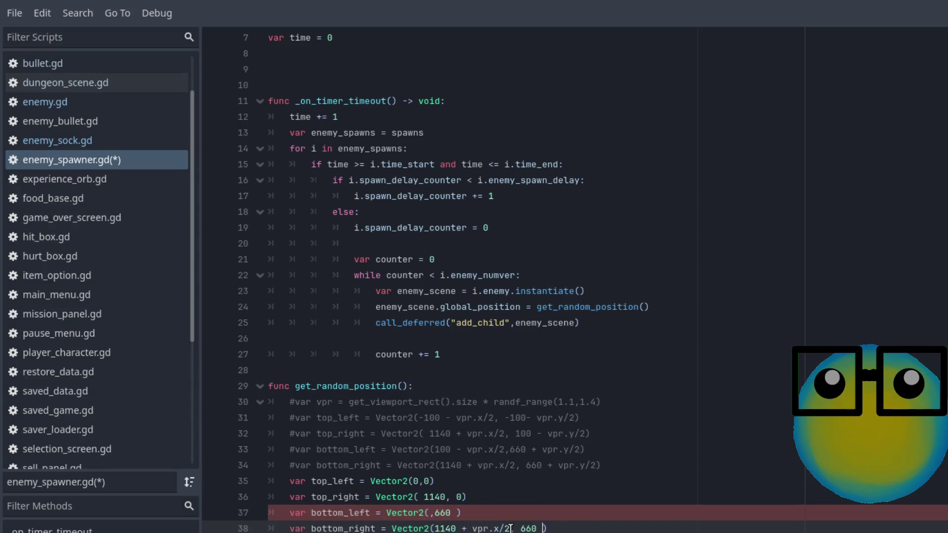
{"action": "left_click_drag", "start_coordinate": [510, 529], "coordinate": [470, 527]}
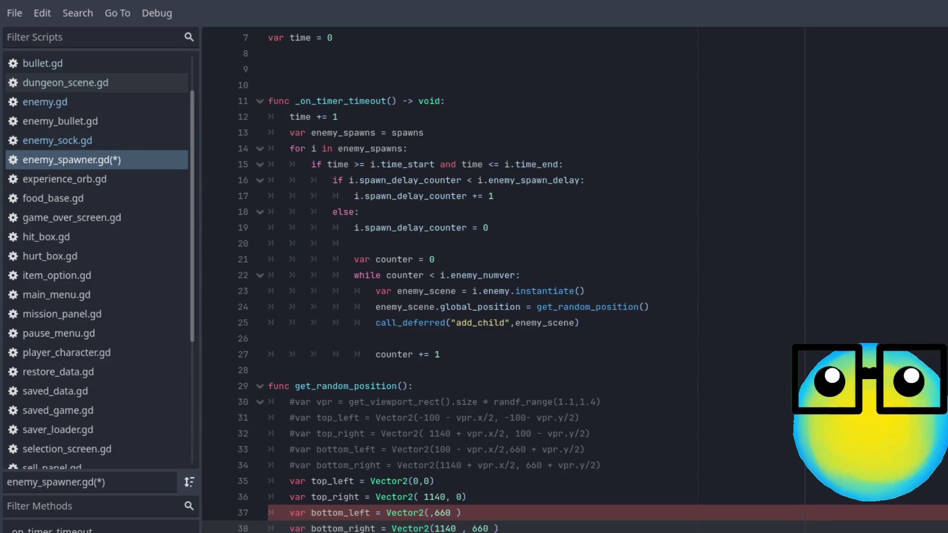
{"action": "left_click", "coordinate": [455, 514]}
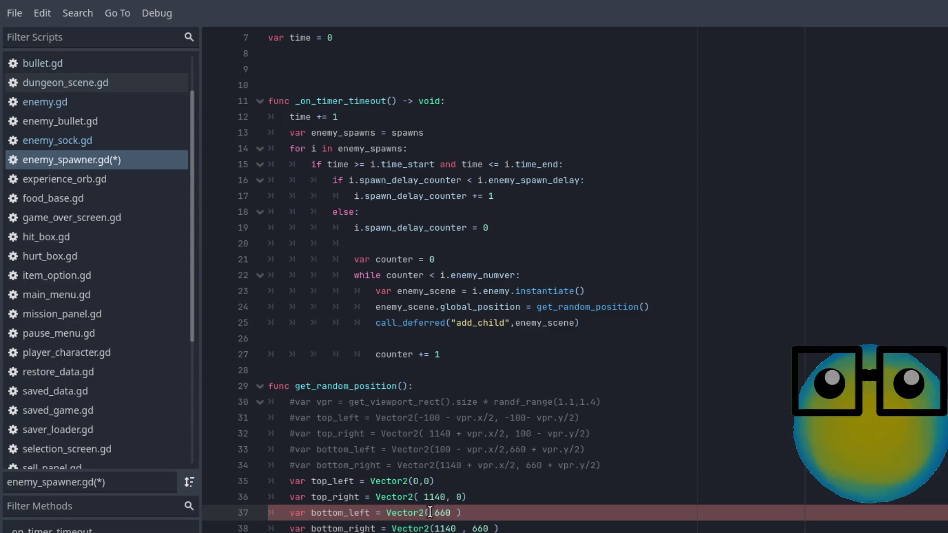
{"action": "type", "text": "0"}
{"action": "left_click", "coordinate": [550, 512]}
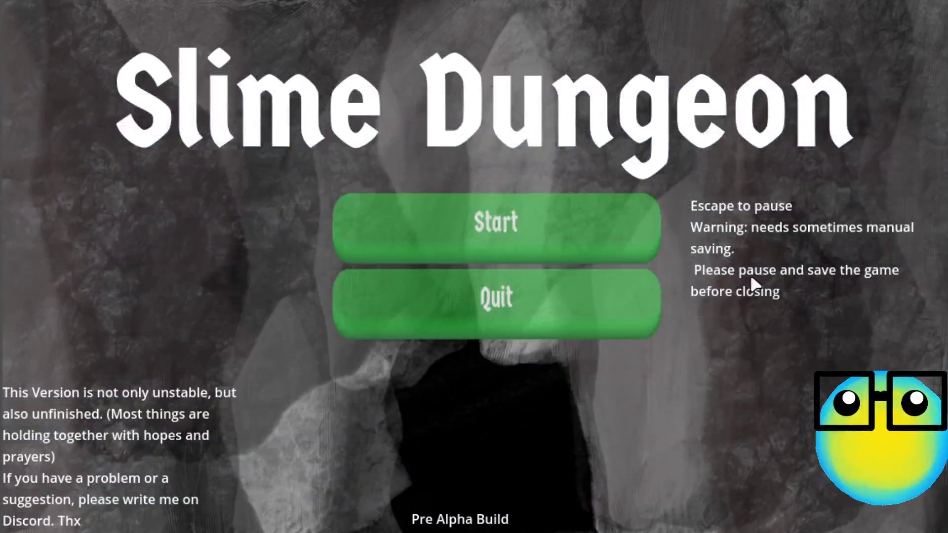
{"action": "left_click", "coordinate": [566, 246]}
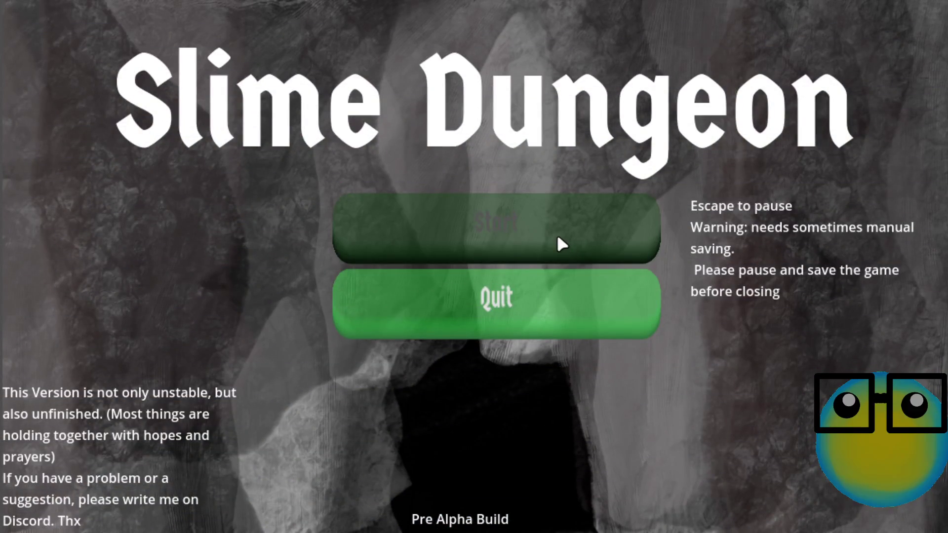
Start a new game, select the slime and send it on a mission.
{"action": "left_click", "coordinate": [557, 237]}
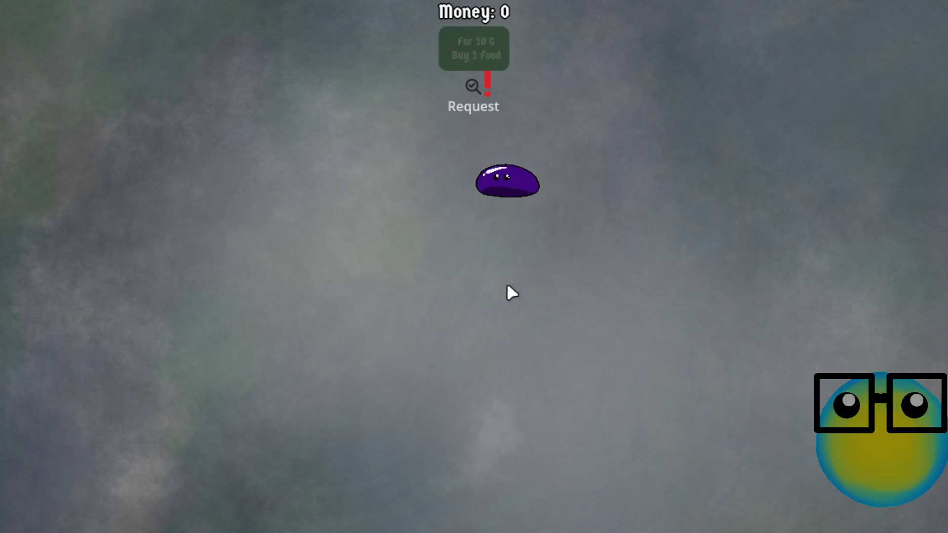
{"action": "left_click", "coordinate": [493, 191]}
{"action": "left_click", "coordinate": [399, 524]}
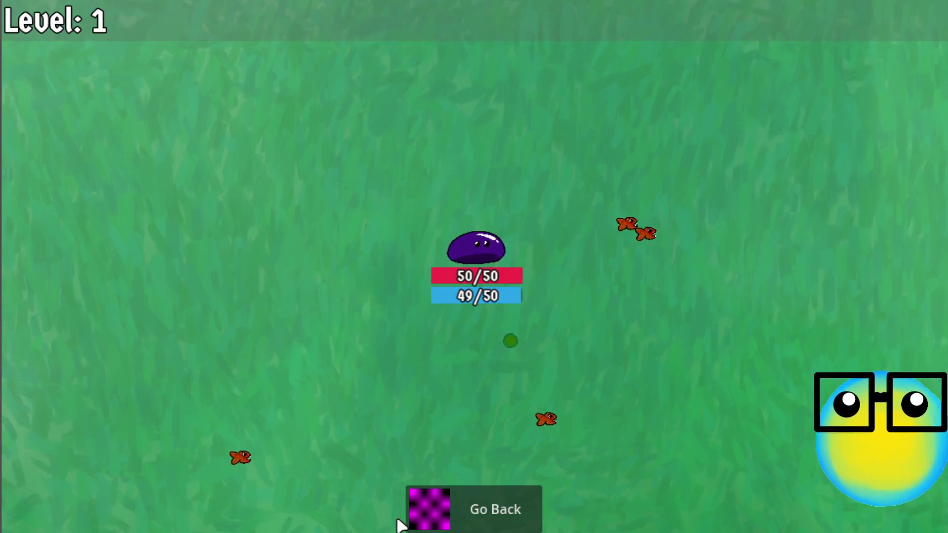
Steer the slime around with WASD to dodge enemies until Game Over appears.
{"action": "key", "text": "a"}
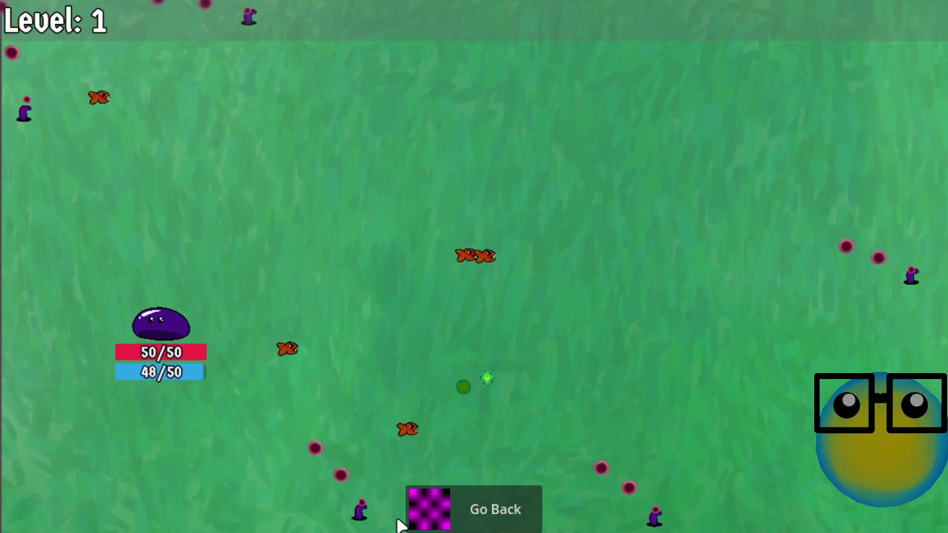
{"action": "key", "text": "d"}
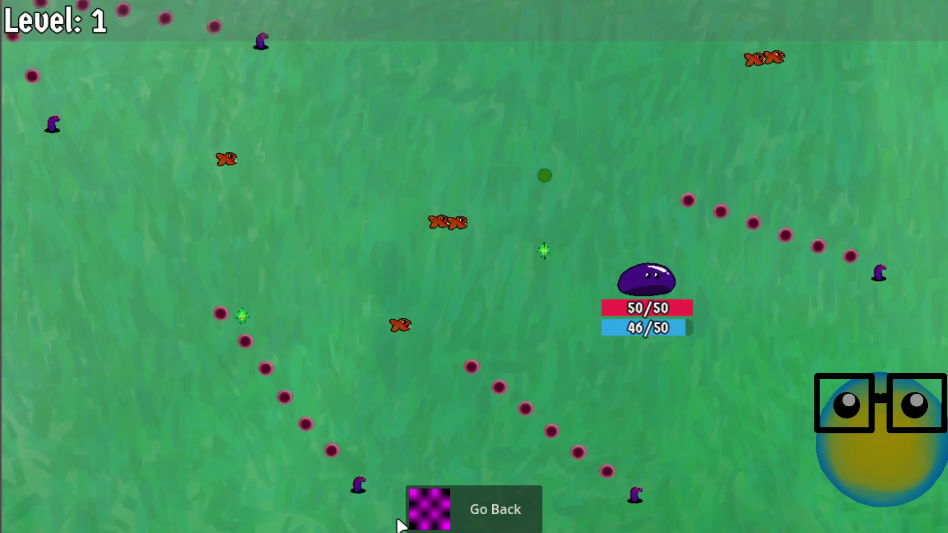
{"action": "key", "text": "s"}
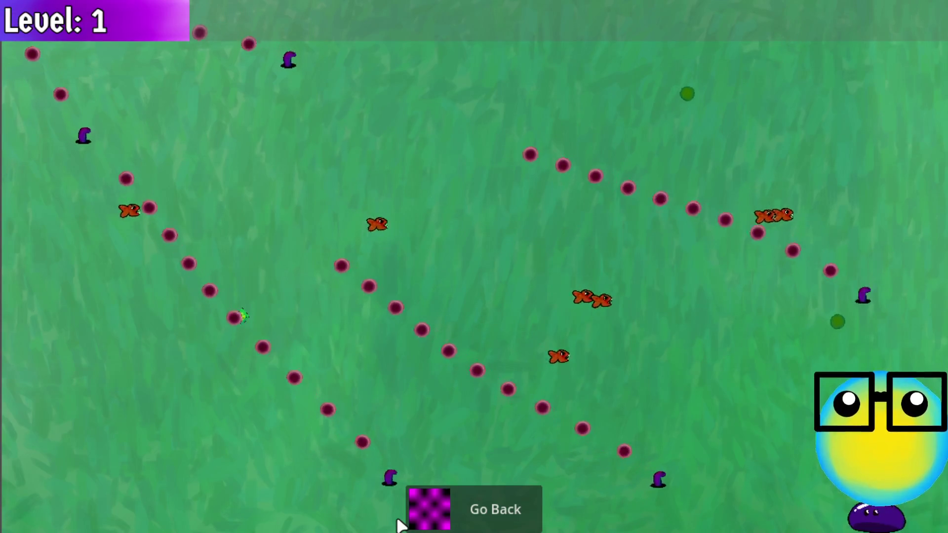
{"action": "key", "text": "a"}
{"action": "key", "text": "w"}
{"action": "key", "text": "a"}
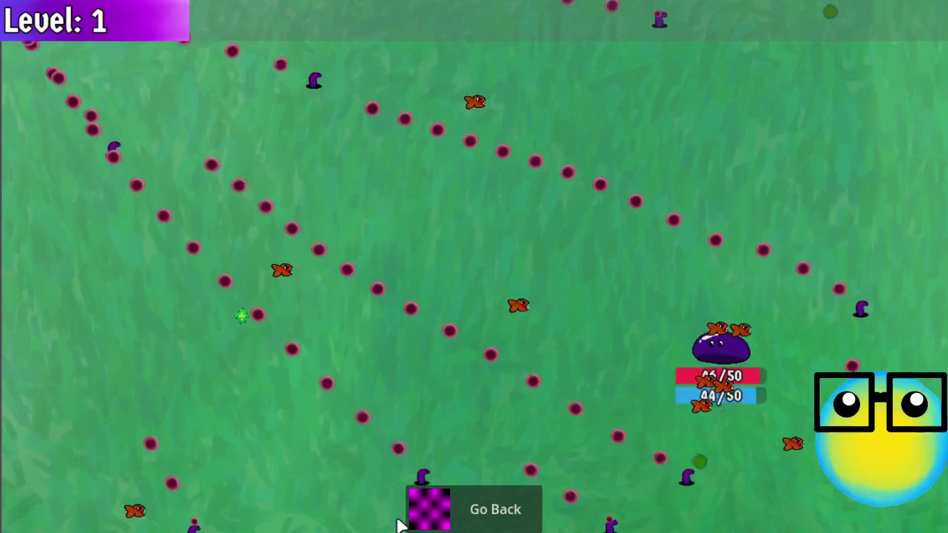
{"action": "key", "text": "d"}
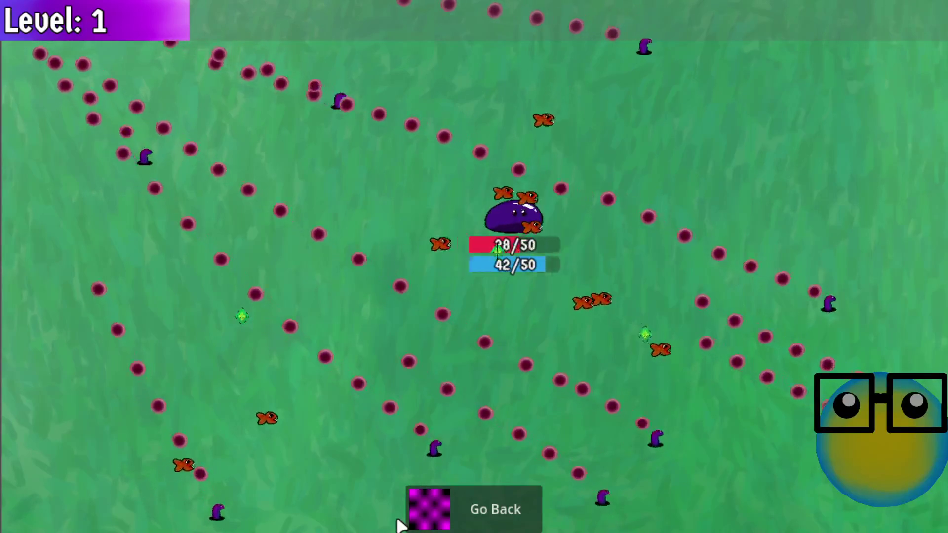
{"action": "key", "text": "w"}
{"action": "key", "text": "a"}
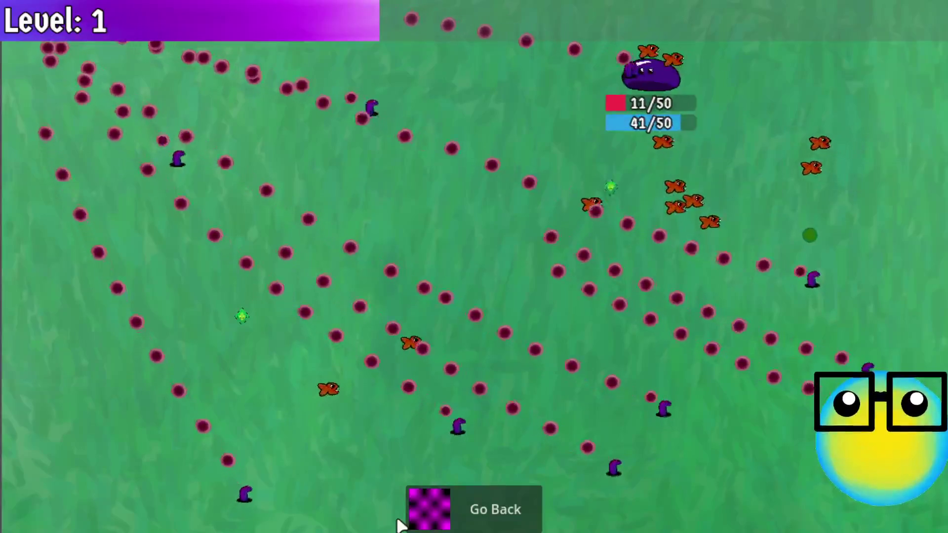
{"action": "key", "text": "d"}
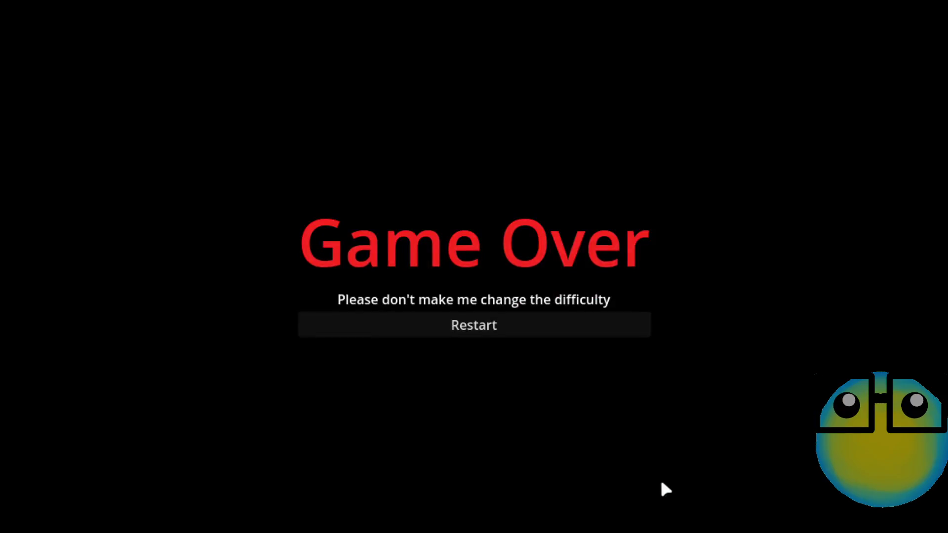
Restart after Game Over and send the slime on two more missions.
{"action": "left_click", "coordinate": [554, 333]}
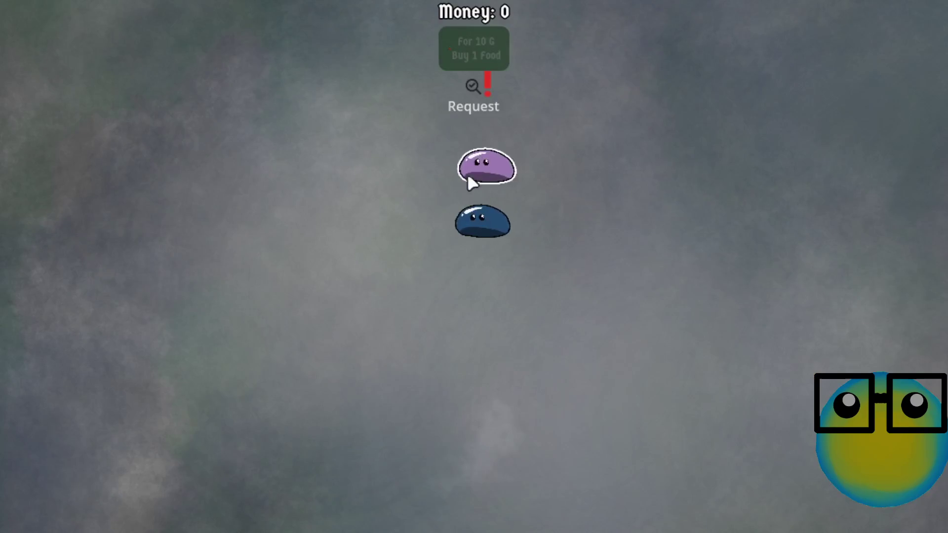
{"action": "left_click", "coordinate": [480, 233]}
{"action": "left_click", "coordinate": [420, 508]}
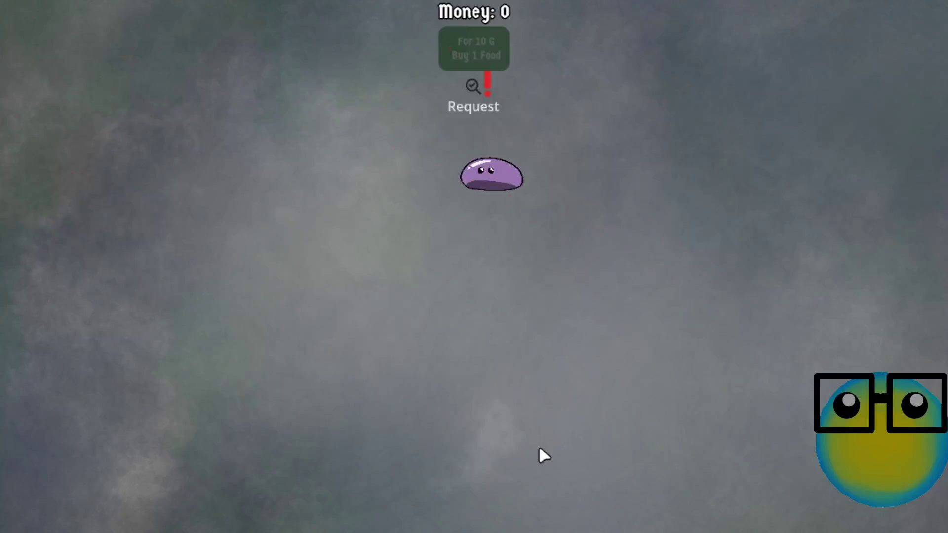
{"action": "left_click", "coordinate": [484, 190]}
{"action": "left_click", "coordinate": [409, 509]}
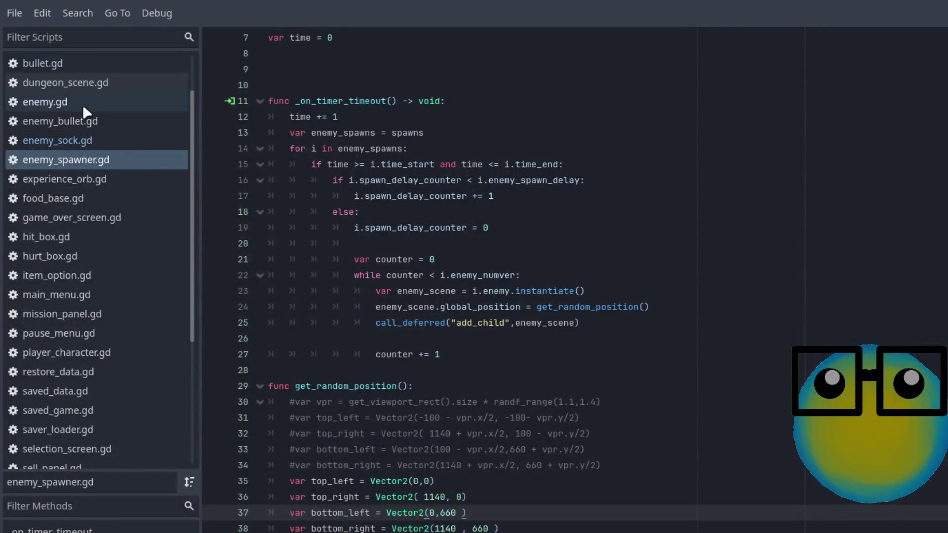
In enemy_sock.gd, aim bullets with position.direction_to instead of global_position on line 17, and save.
{"action": "left_click", "coordinate": [80, 122]}
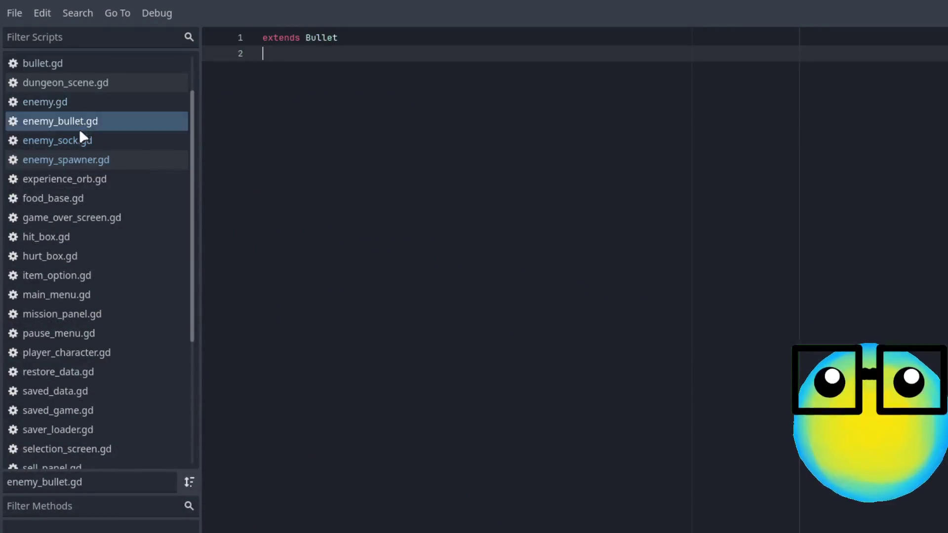
{"action": "left_click", "coordinate": [81, 140]}
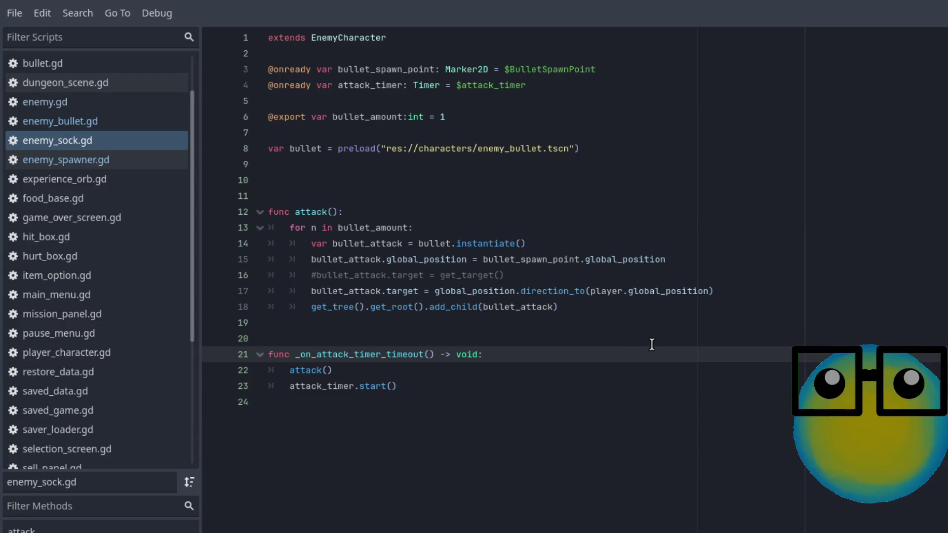
{"action": "left_click", "coordinate": [471, 295]}
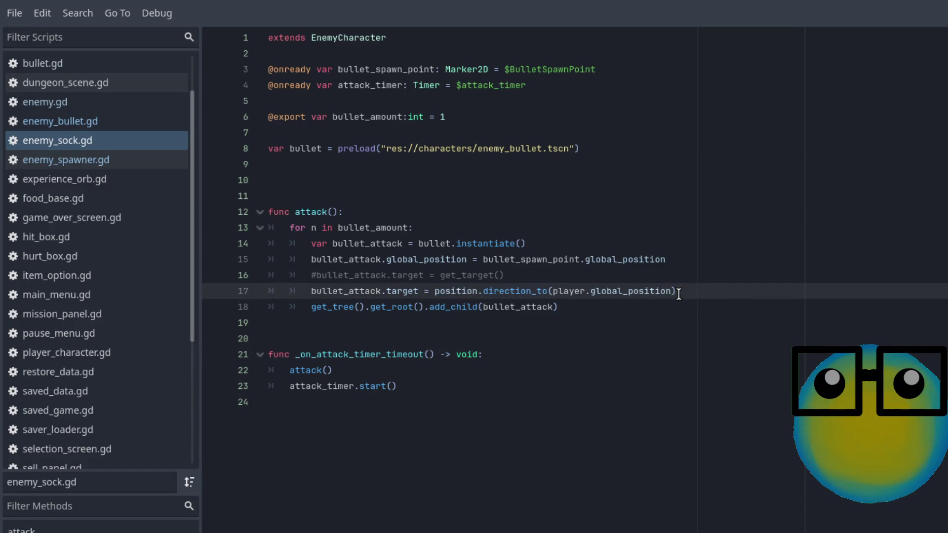
{"action": "left_click", "coordinate": [668, 308]}
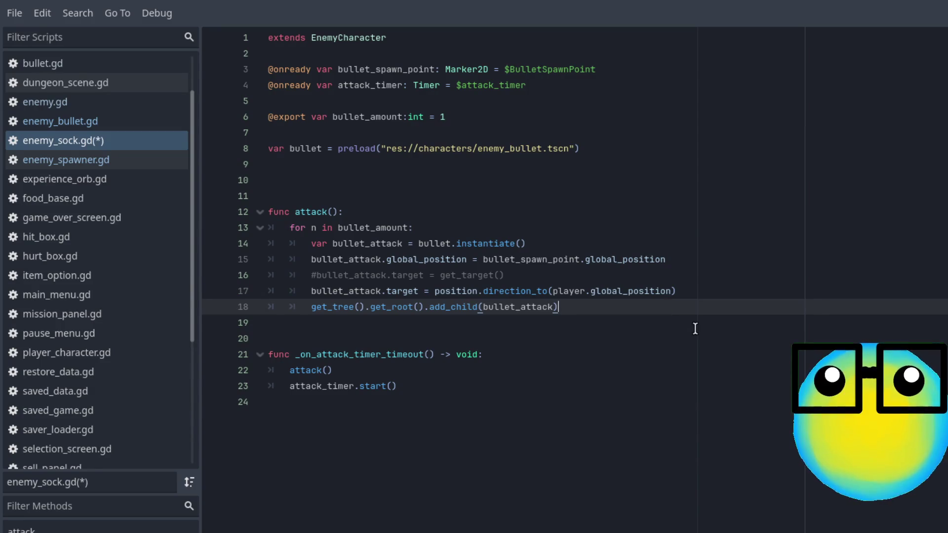
{"action": "key", "text": "ctrl+s"}
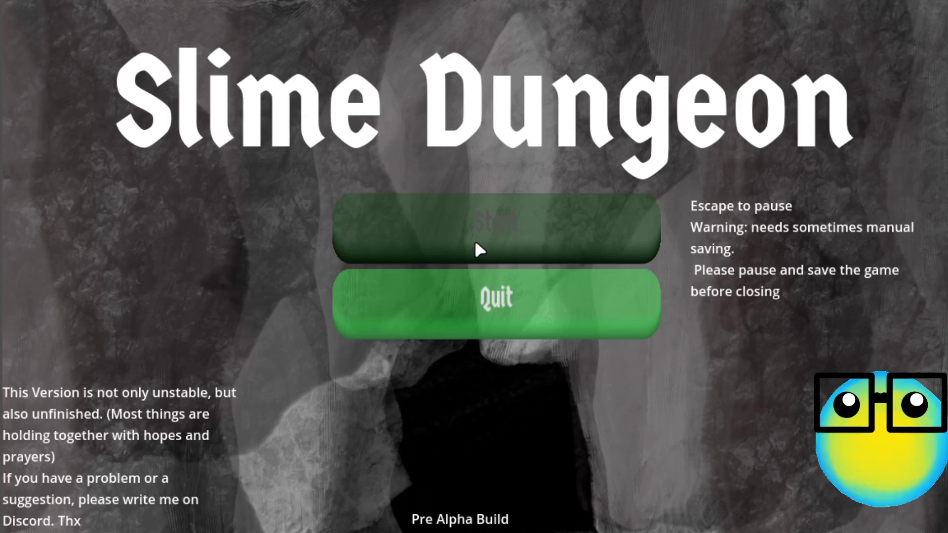
Start and restart the game, send the dark slime on a mission, and take the Defense Upgrade.
{"action": "left_click", "coordinate": [475, 242]}
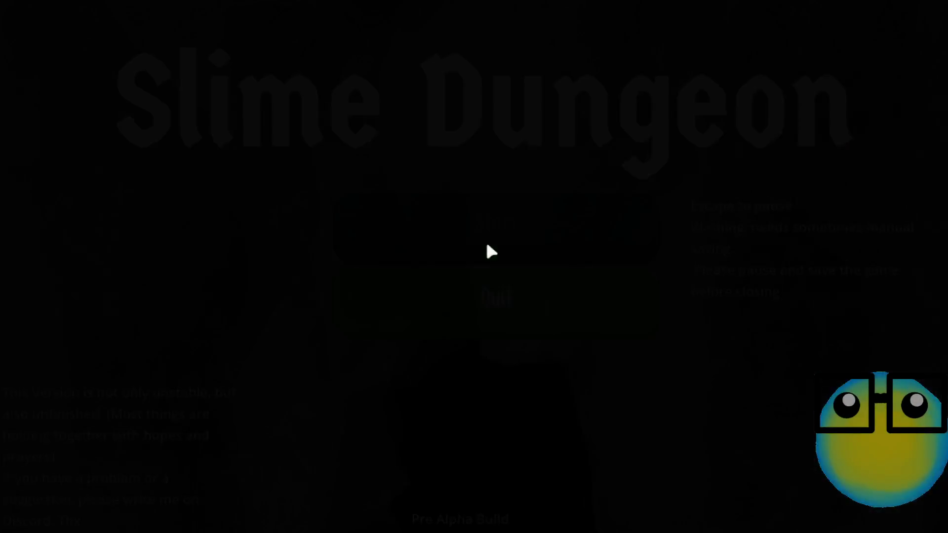
{"action": "left_click", "coordinate": [460, 320]}
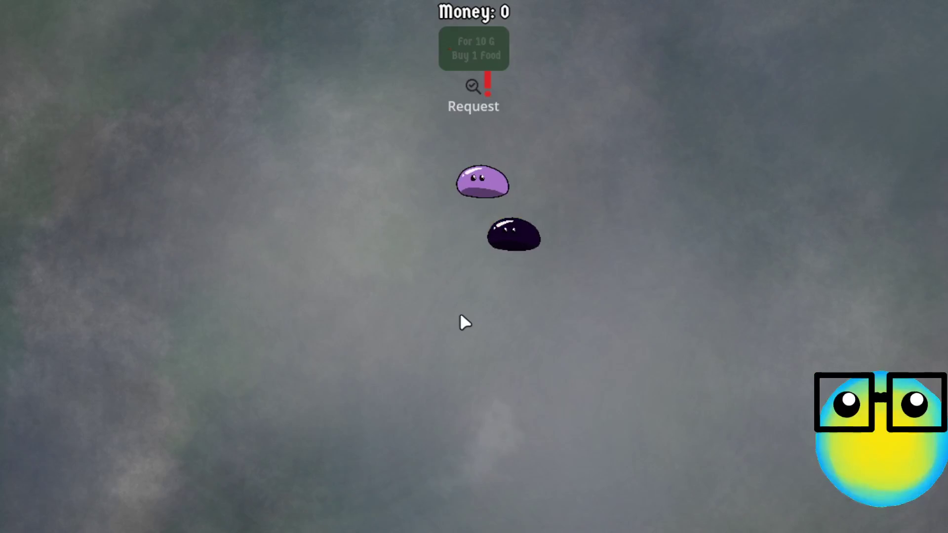
{"action": "left_click", "coordinate": [527, 234]}
{"action": "left_click", "coordinate": [404, 499]}
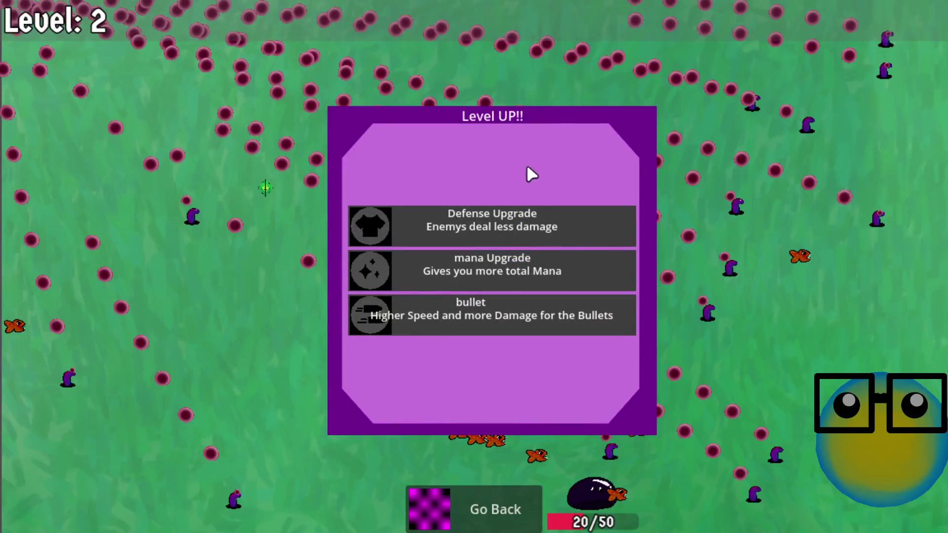
{"action": "left_click", "coordinate": [518, 223]}
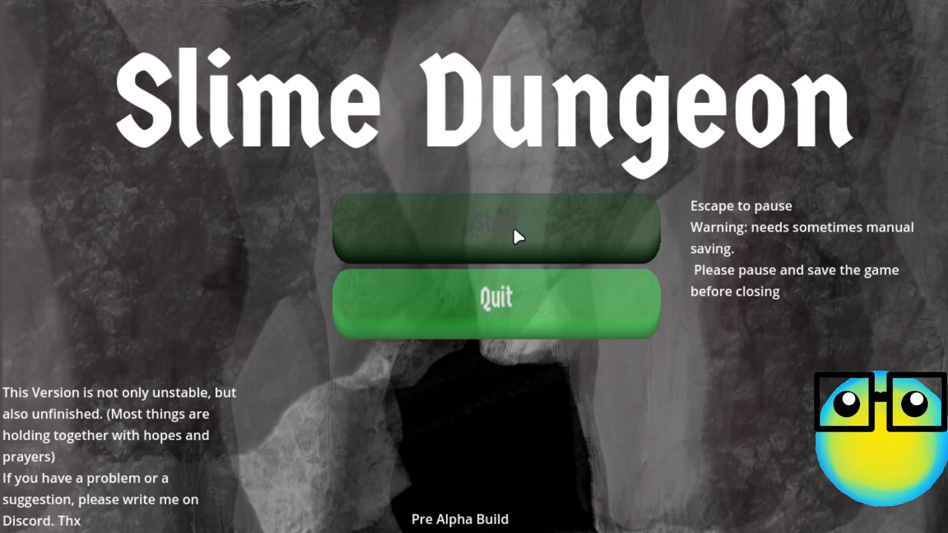
Play a slime mission, pick More Bullets at level up, then return to the hub and start another.
{"action": "left_click", "coordinate": [514, 230]}
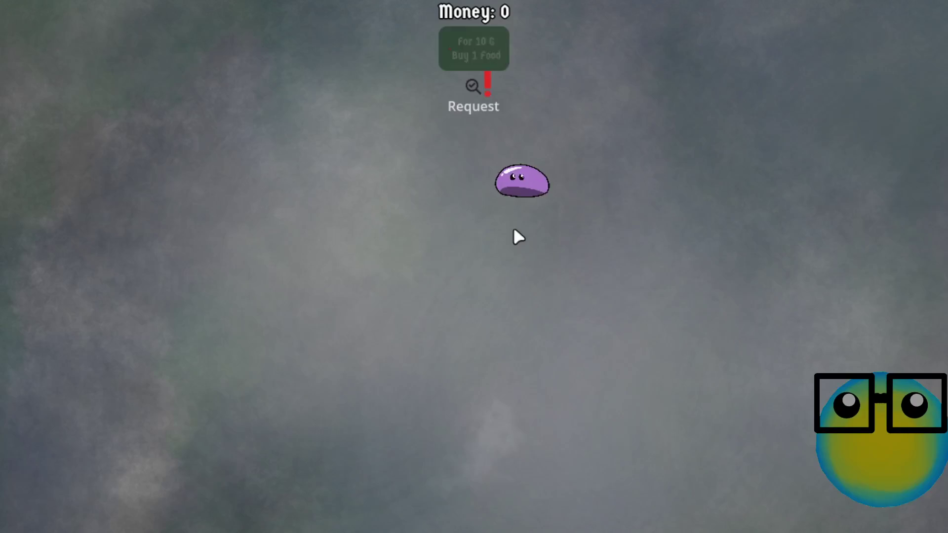
{"action": "left_click", "coordinate": [553, 182]}
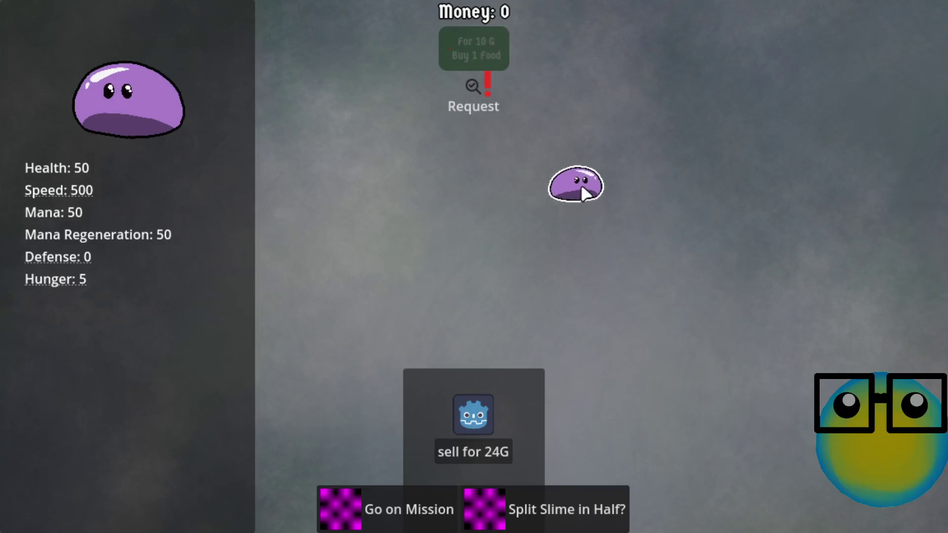
{"action": "left_click", "coordinate": [388, 528]}
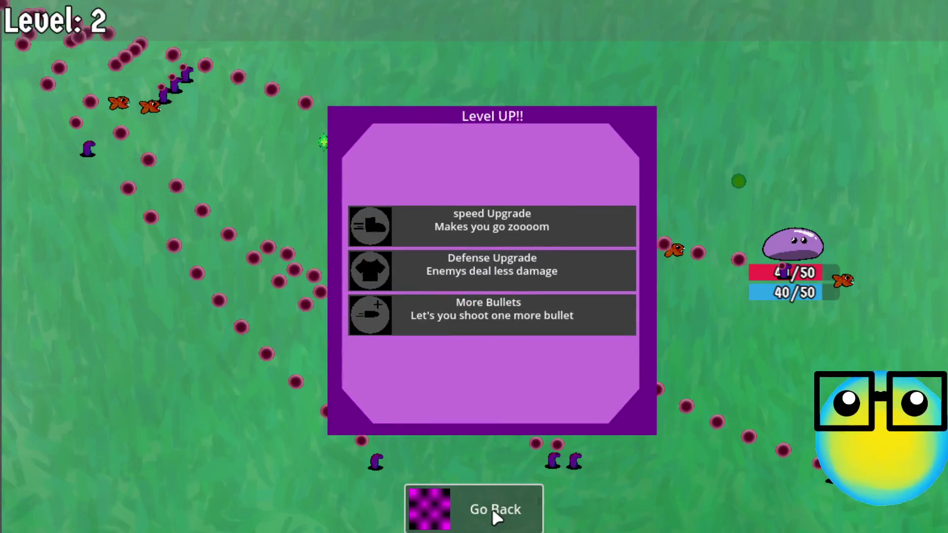
{"action": "left_click", "coordinate": [505, 309]}
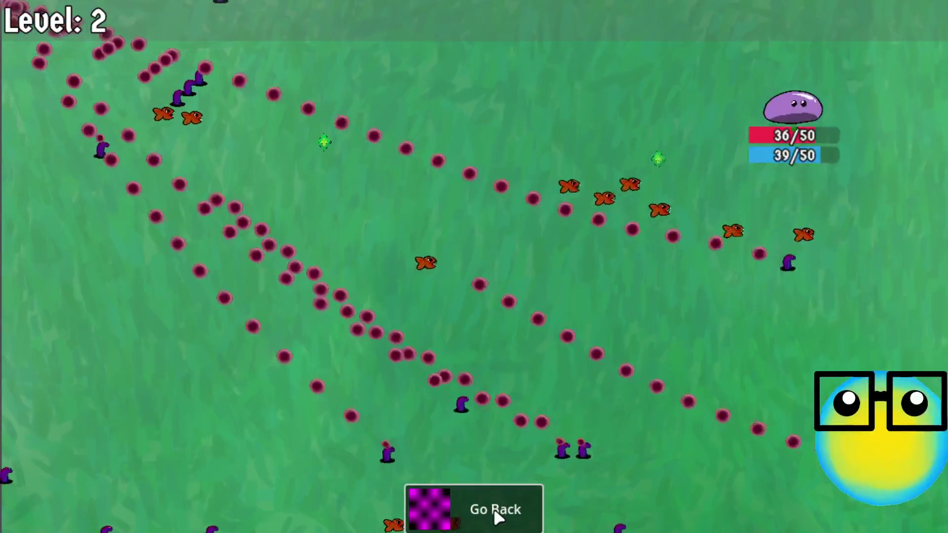
{"action": "left_click", "coordinate": [494, 508]}
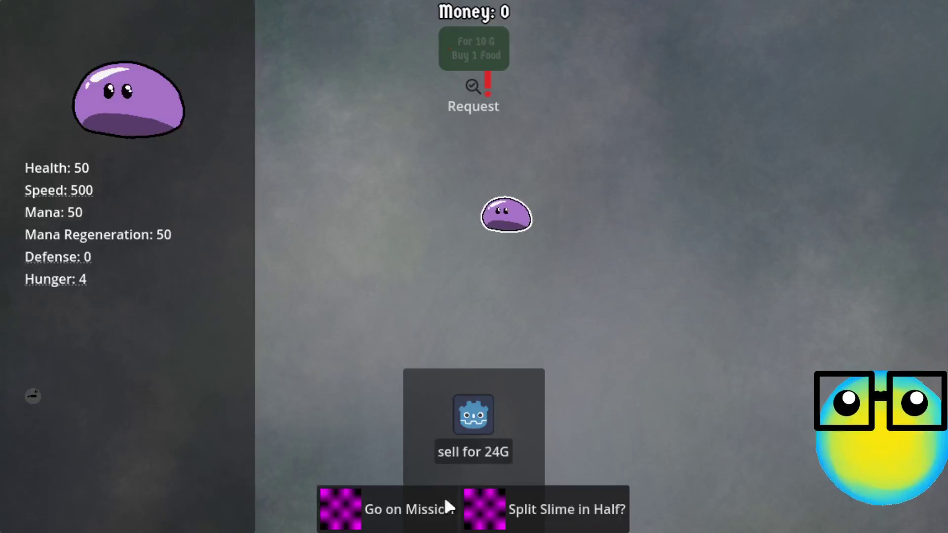
{"action": "left_click", "coordinate": [445, 502]}
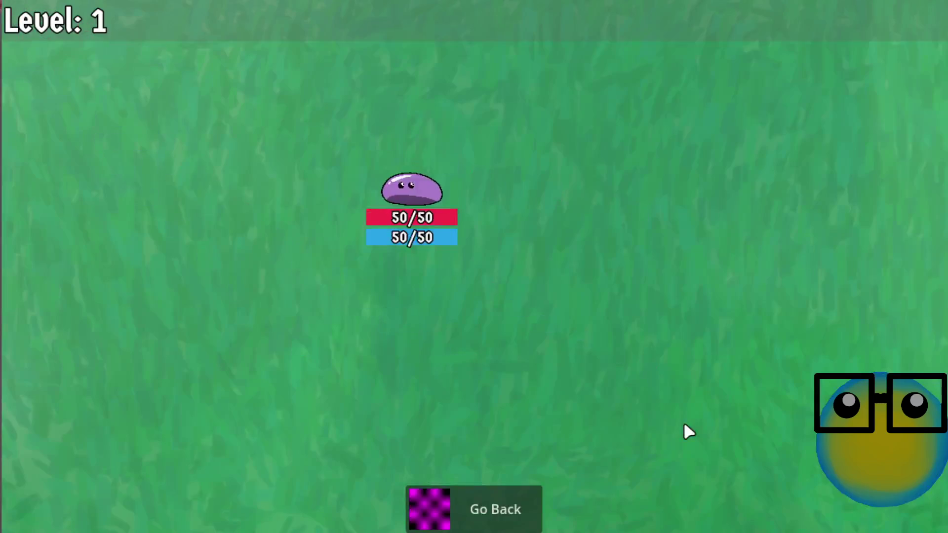
Play the mission, shooting and moving the slime with WASD to dodge enemies and gather experience.
{"action": "left_click", "coordinate": [602, 346]}
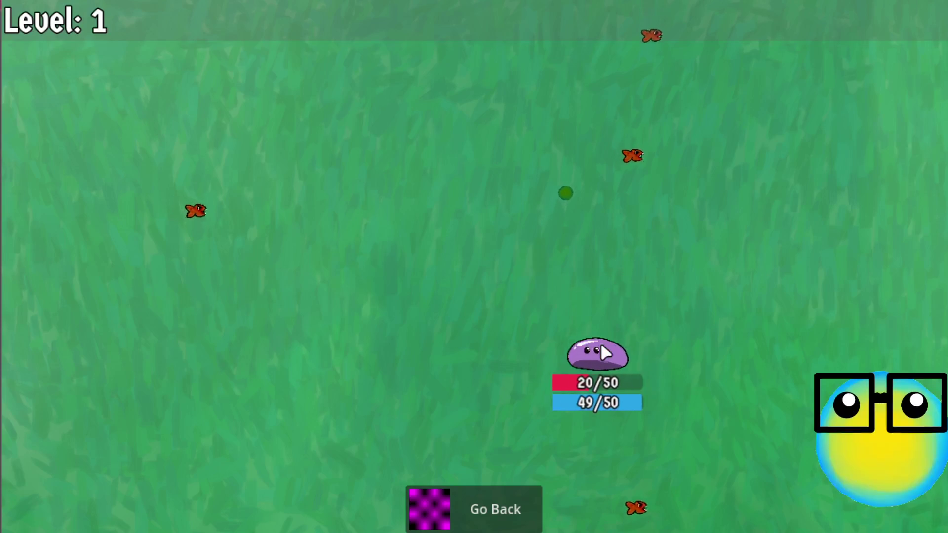
{"action": "key", "text": "a"}
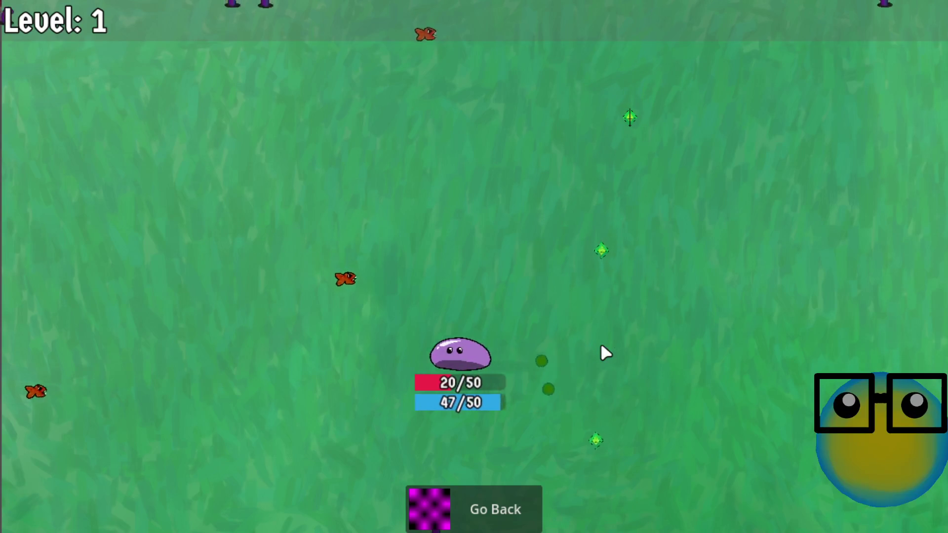
{"action": "key", "text": "d"}
{"action": "key", "text": "w"}
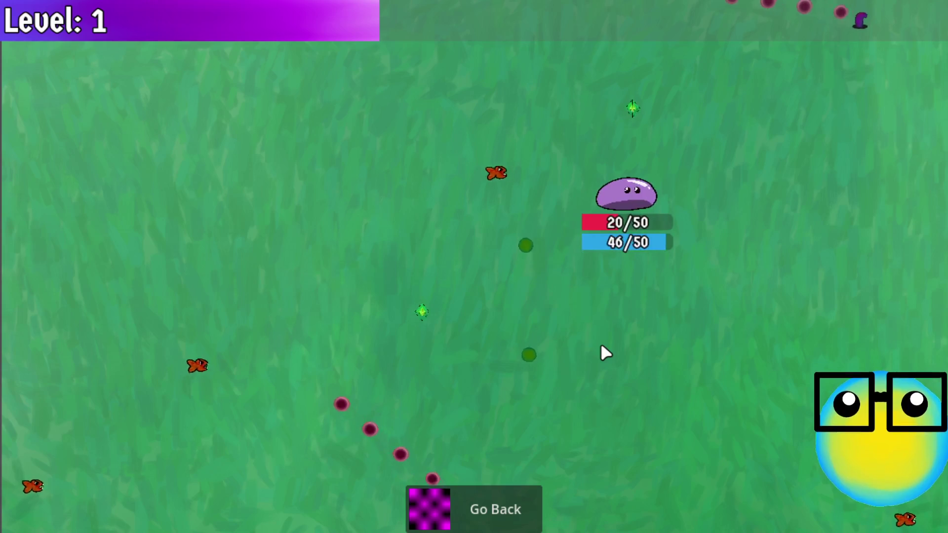
{"action": "key", "text": "s"}
{"action": "key", "text": "a"}
{"action": "key", "text": "w"}
{"action": "key", "text": "d"}
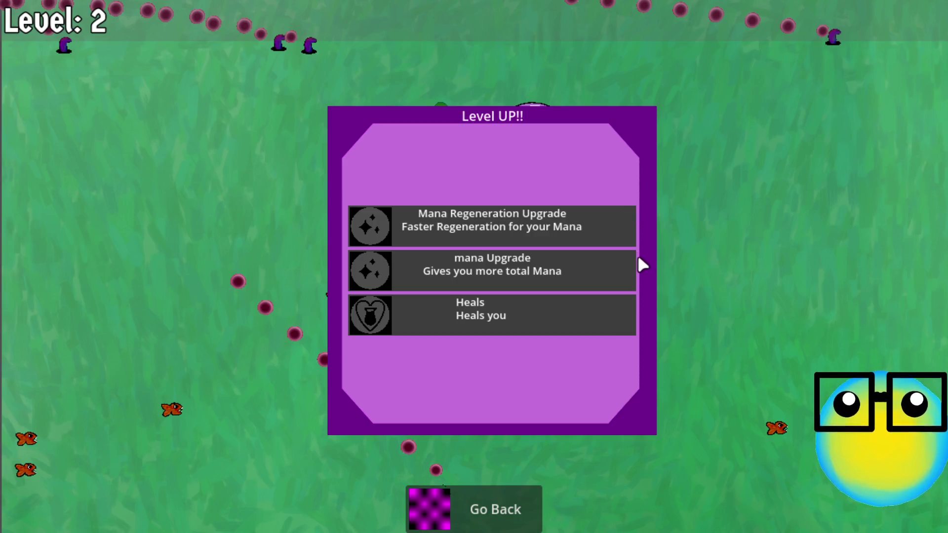
Take the Mana Regeneration Upgrade and keep dodging enemy bullets until the slime is defeated.
{"action": "left_click", "coordinate": [548, 223]}
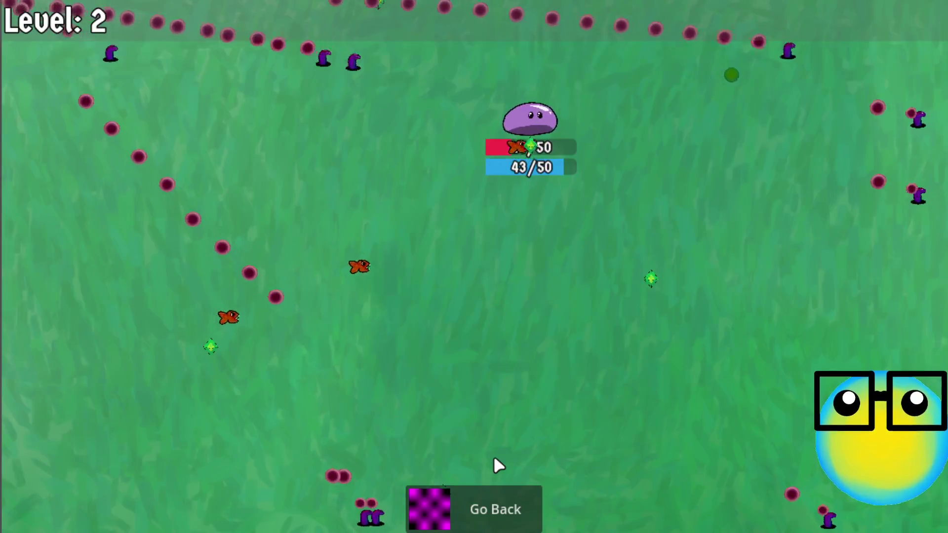
{"action": "key", "text": "d"}
{"action": "key", "text": "s"}
{"action": "key", "text": "a"}
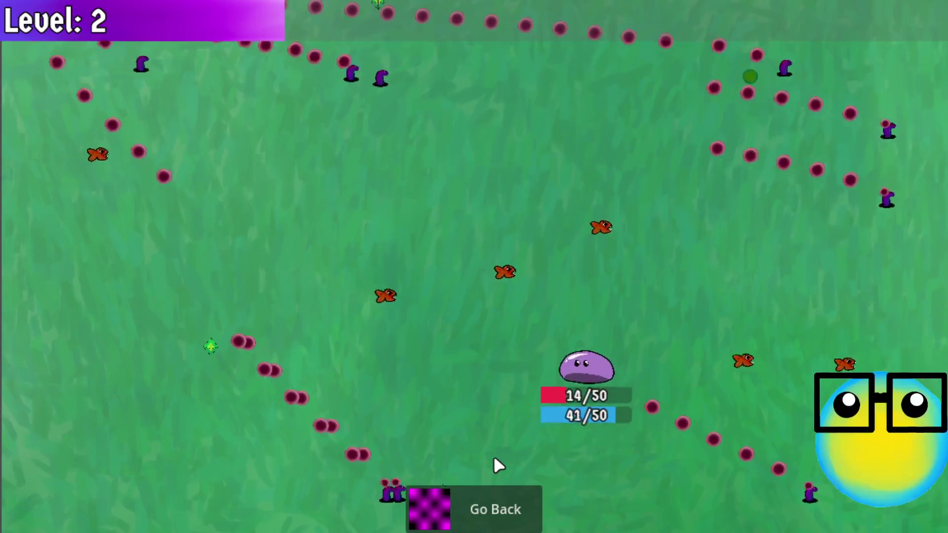
{"action": "key", "text": "w"}
{"action": "key", "text": "d"}
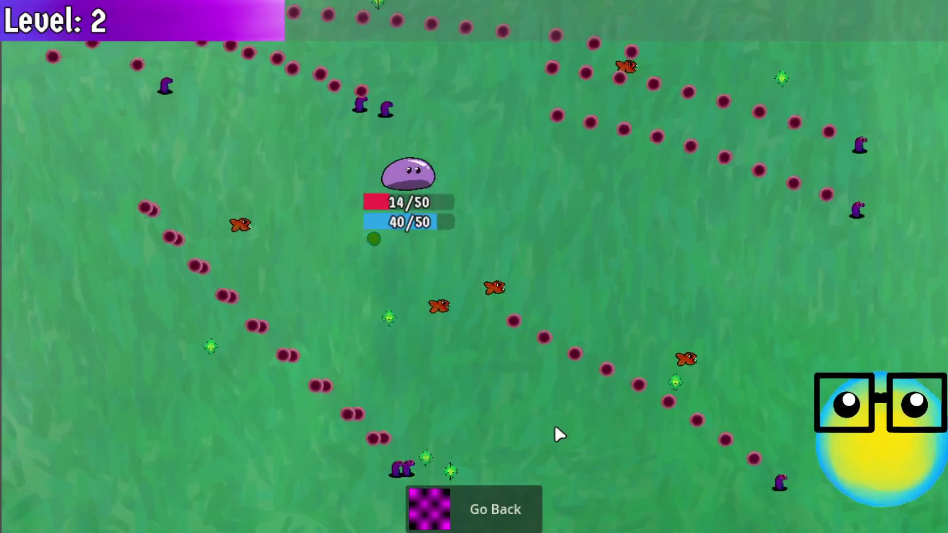
{"action": "key", "text": "d"}
{"action": "key", "text": "s"}
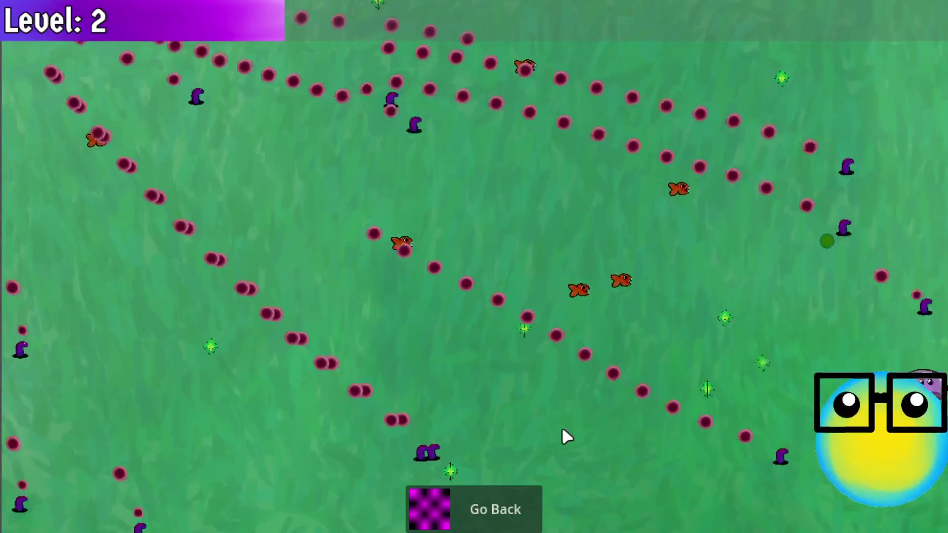
{"action": "key", "text": "w"}
{"action": "key", "text": "s"}
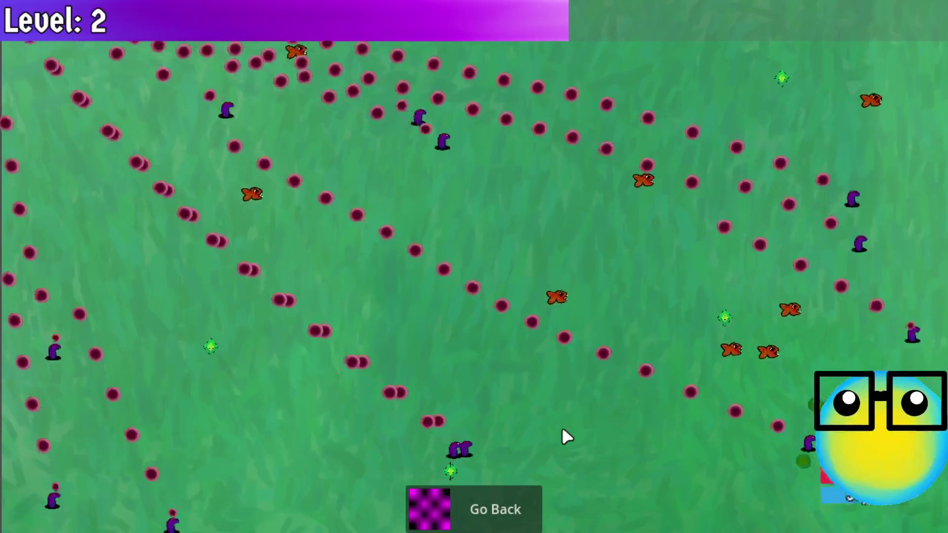
{"action": "key", "text": "a"}
{"action": "key", "text": "w"}
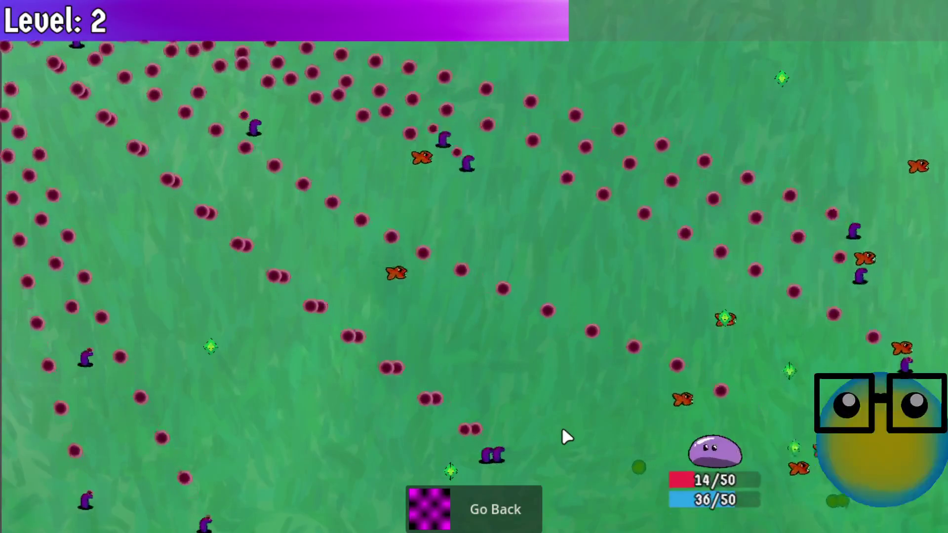
{"action": "key", "text": "d"}
{"action": "key", "text": "w"}
{"action": "key", "text": "a"}
{"action": "key", "text": "s"}
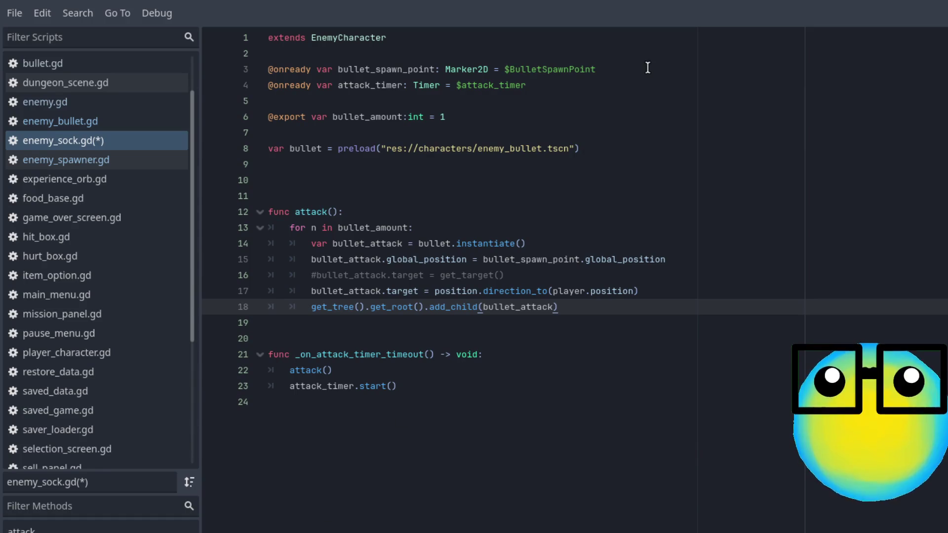
Replace line 17's direction_to(player.position) bullet target in enemy_sock.gd with player.global_position.
{"action": "left_click", "coordinate": [724, 101]}
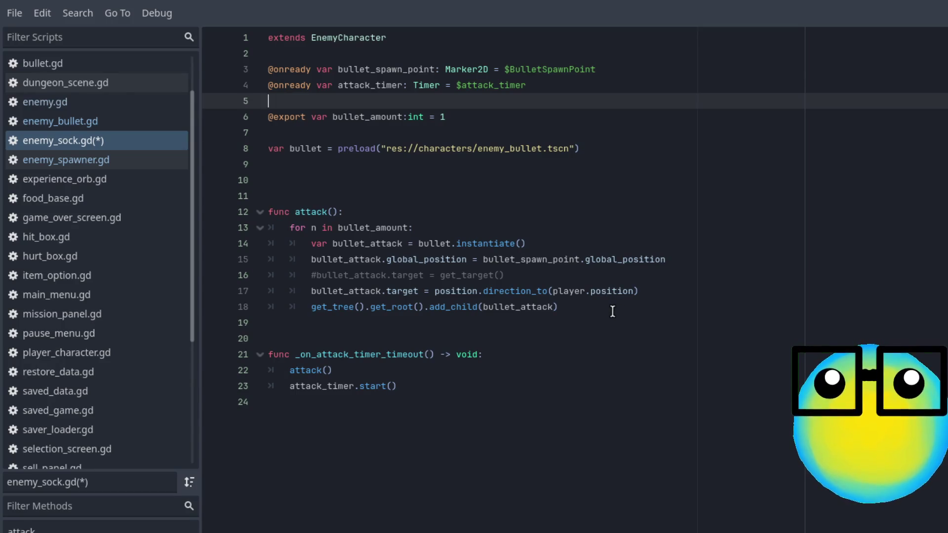
{"action": "left_click_drag", "start_coordinate": [639, 291], "coordinate": [431, 290]}
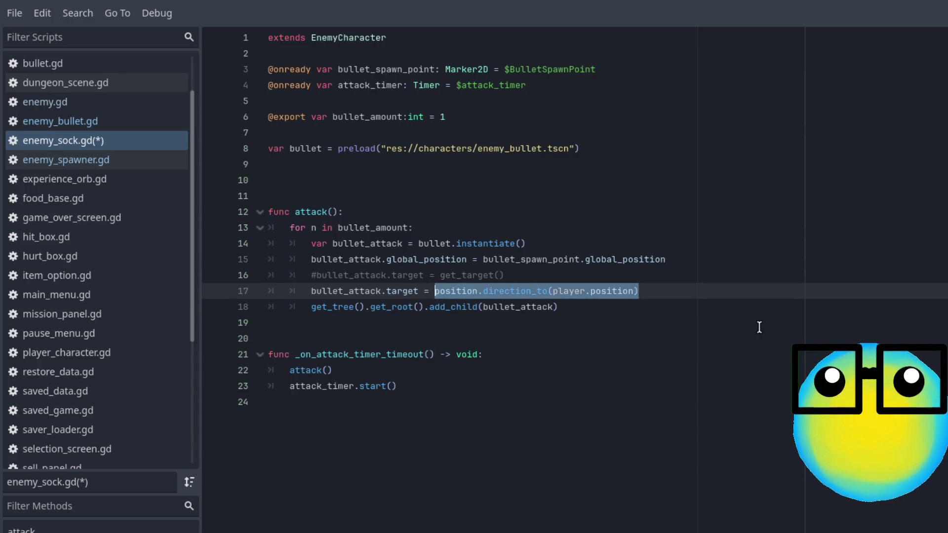
{"action": "key", "text": "BackSpace"}
{"action": "type", "text": "p"}
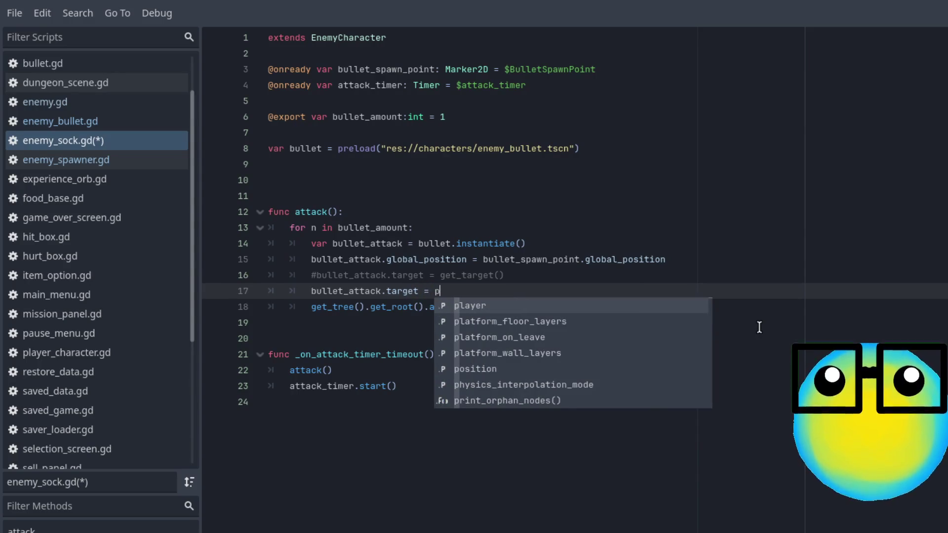
{"action": "key", "text": "Return"}
{"action": "type", "text": "."}
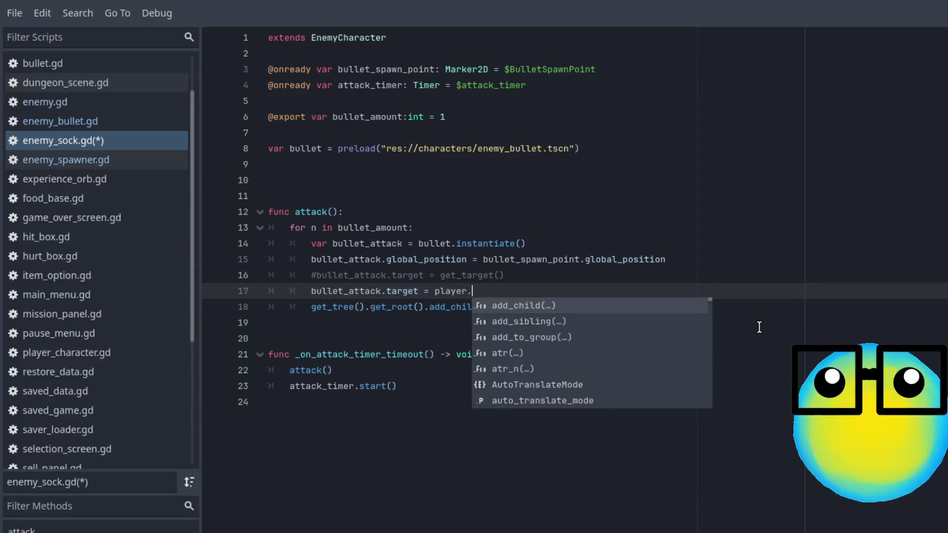
{"action": "type", "text": "pis"}
{"action": "key", "text": "BackSpace"}
{"action": "key", "text": "BackSpace"}
{"action": "key", "text": "BackSpace"}
{"action": "type", "text": "get_"}
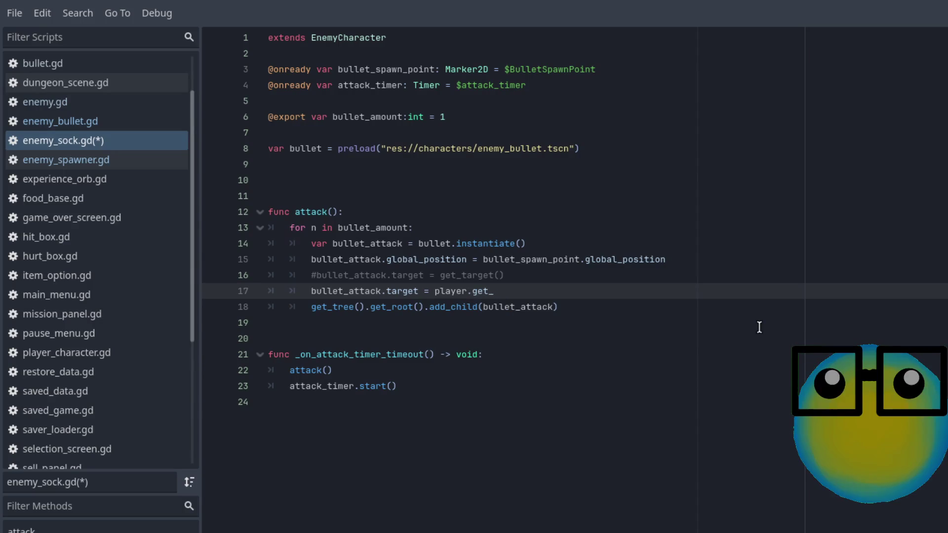
{"action": "type", "text": ":posi"}
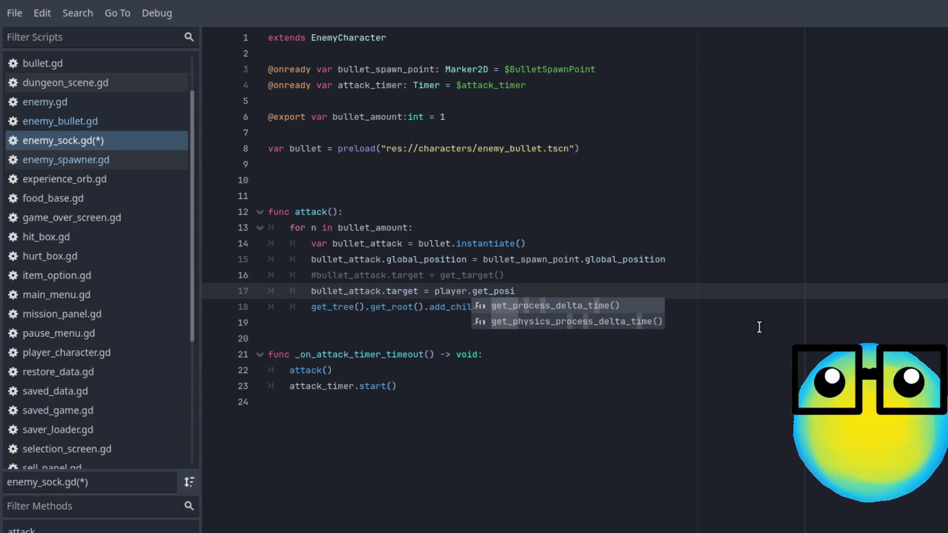
{"action": "type", "text": "tion()"}
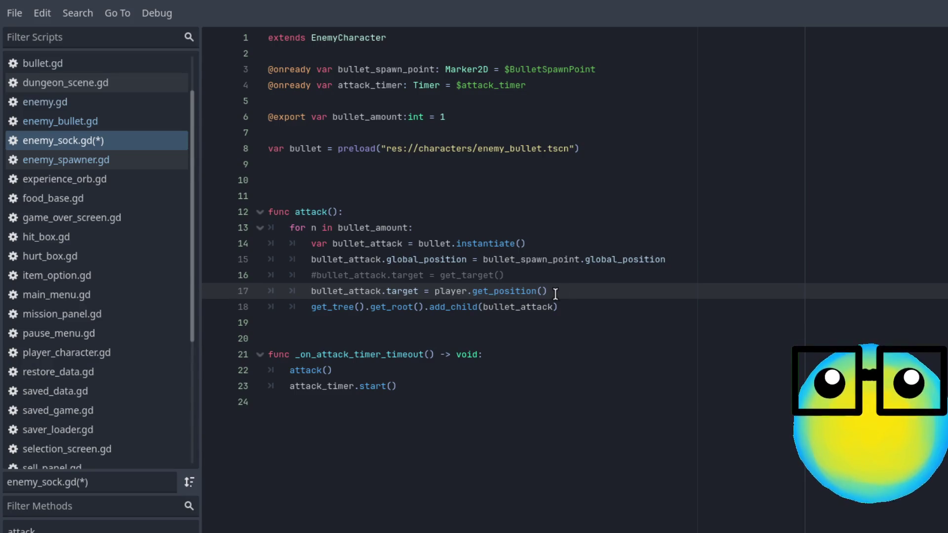
{"action": "left_click_drag", "start_coordinate": [547, 292], "coordinate": [473, 292]}
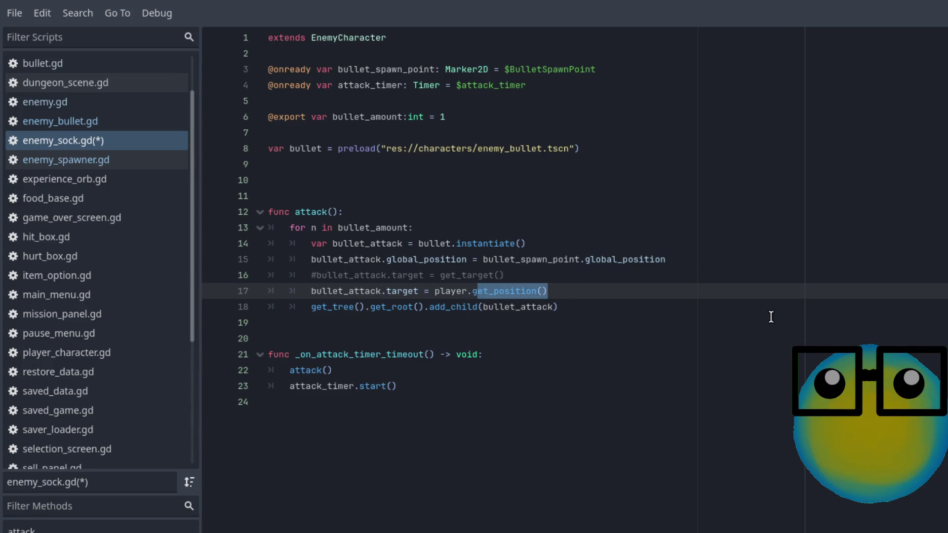
{"action": "key", "text": "BackSpace"}
{"action": "type", "text": "glo"}
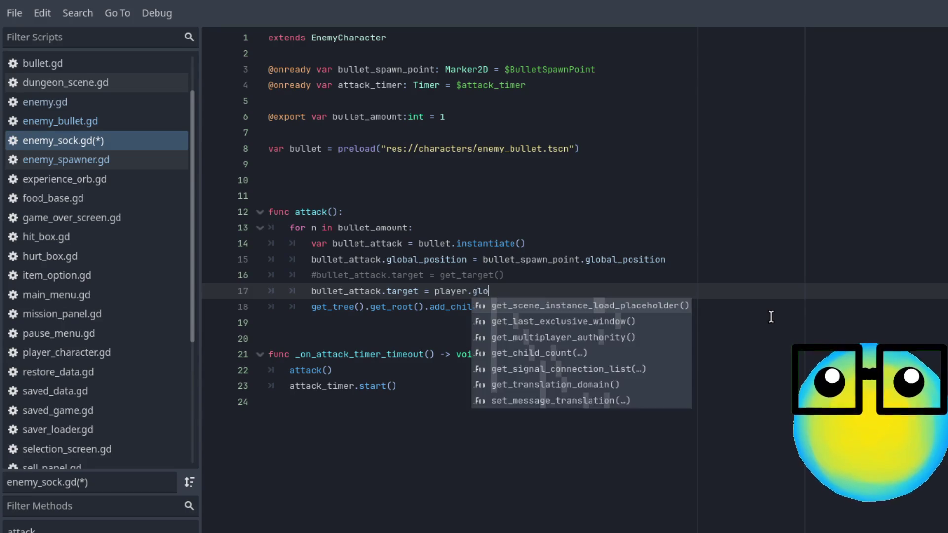
{"action": "type", "text": "bal"}
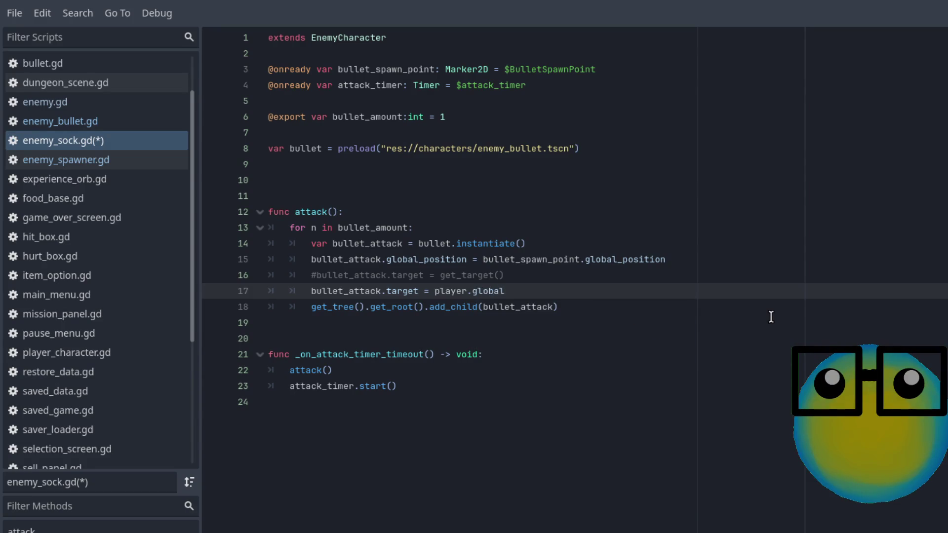
{"action": "type", "text": "_position"}
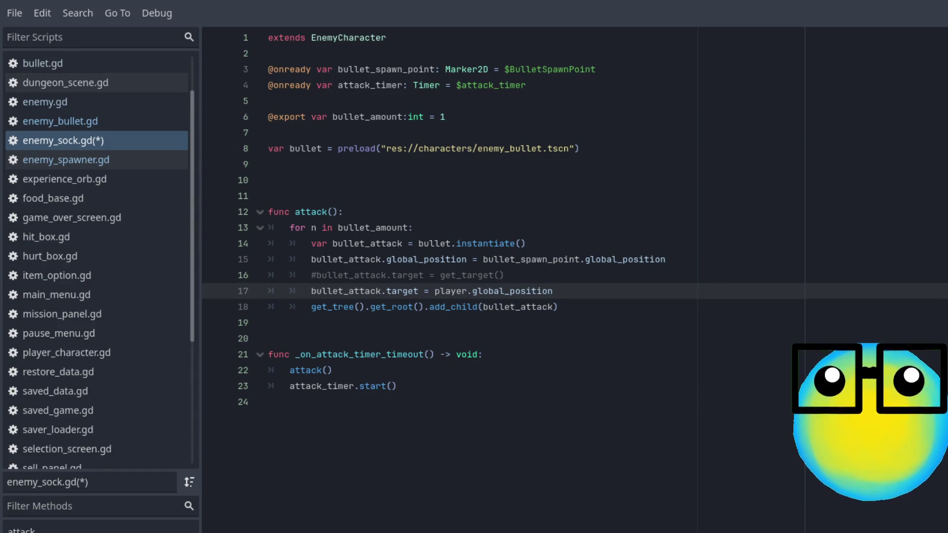
{"action": "left_click", "coordinate": [397, 385]}
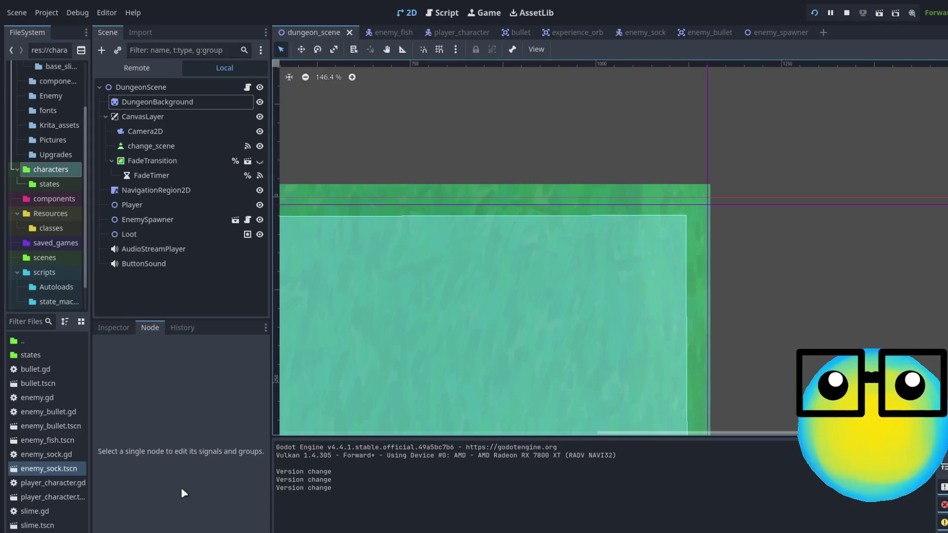
Open the enemy_sock scene and hide the hurt_box, hit_box and CollisionShape2D overlays.
{"action": "left_click", "coordinate": [633, 32]}
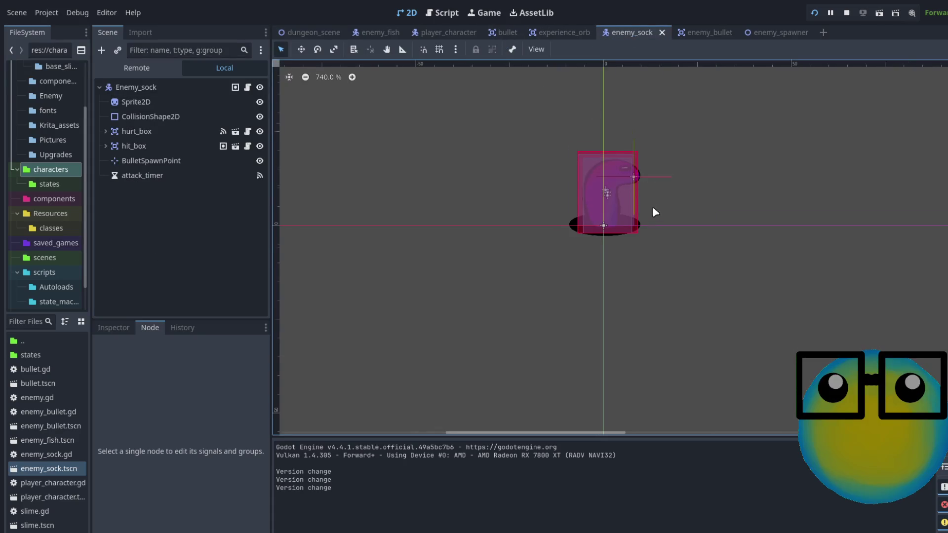
{"action": "scroll", "coordinate": [659, 174], "scroll_direction": "up", "scroll_amount": 5}
{"action": "scroll", "coordinate": [665, 172], "scroll_direction": "up", "scroll_amount": 2}
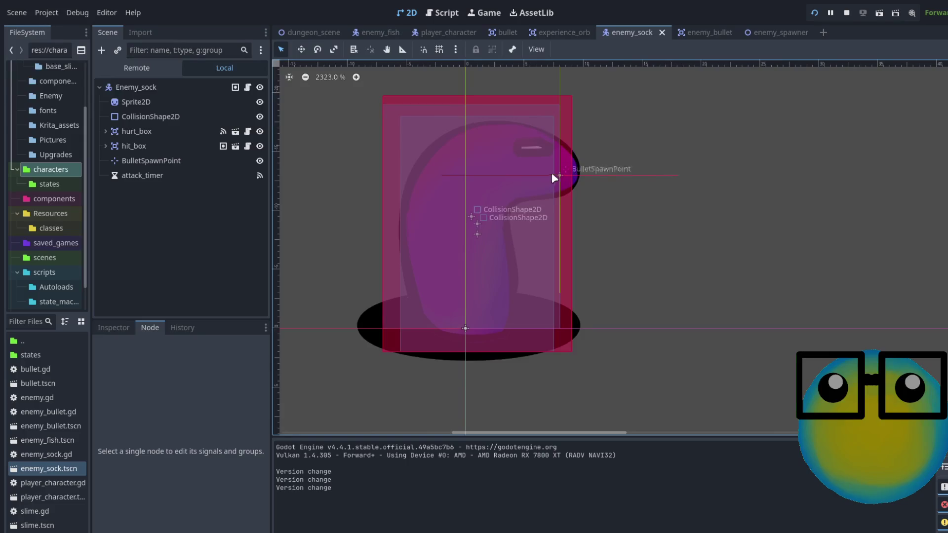
{"action": "left_click", "coordinate": [259, 132]}
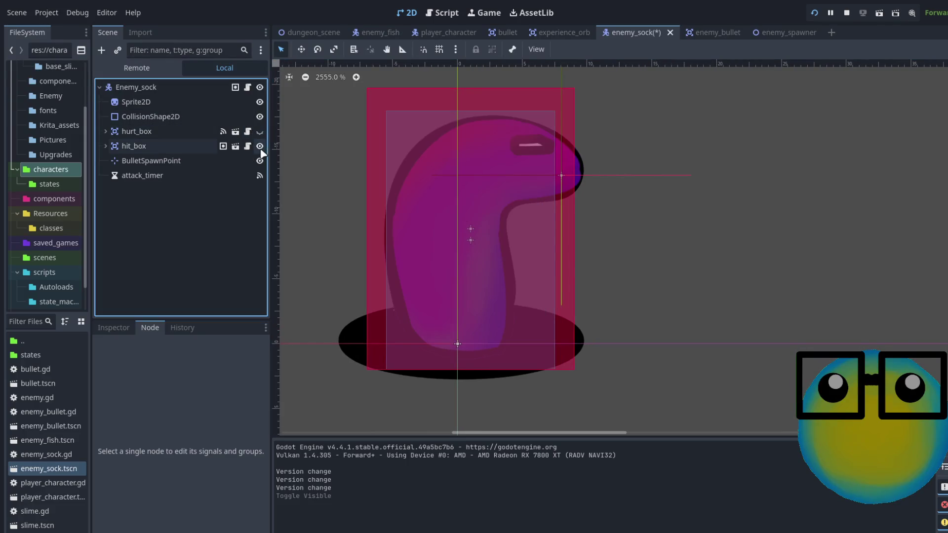
{"action": "left_click", "coordinate": [260, 146]}
{"action": "left_click", "coordinate": [260, 116]}
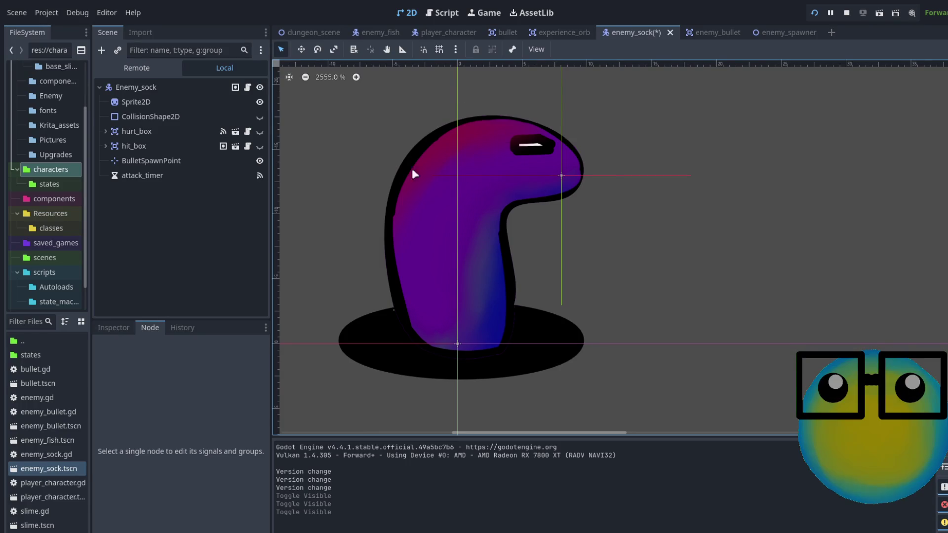
Make the CollisionShape2D, hurt_box and hit_box shapes visible again.
{"action": "left_click", "coordinate": [259, 116]}
{"action": "left_click", "coordinate": [259, 131]}
{"action": "left_click", "coordinate": [259, 147]}
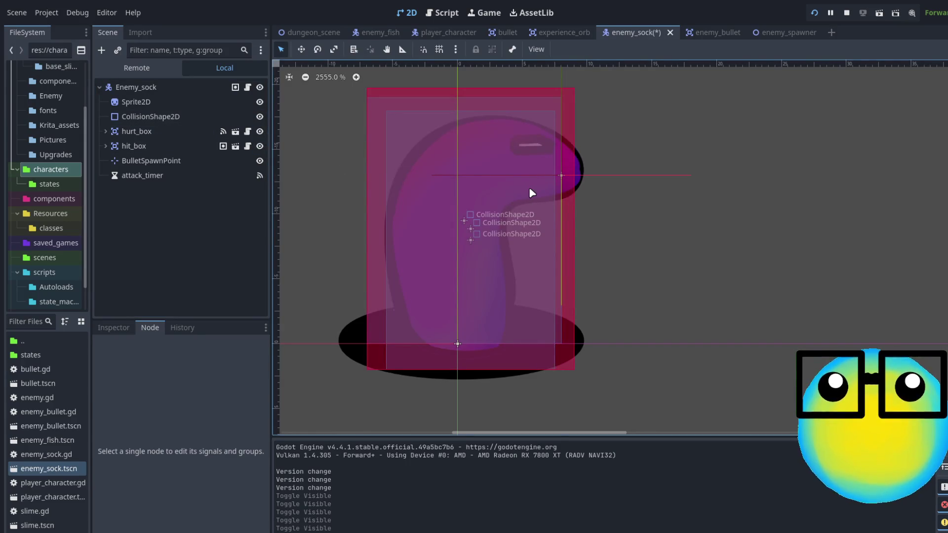
{"action": "scroll", "coordinate": [570, 214], "scroll_direction": "down", "scroll_amount": 5}
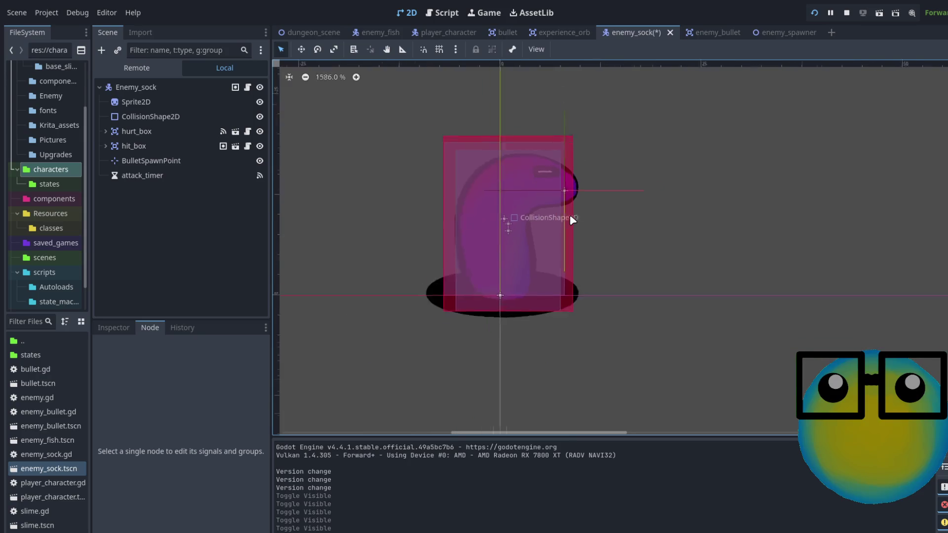
{"action": "scroll", "coordinate": [569, 214], "scroll_direction": "up", "scroll_amount": 2}
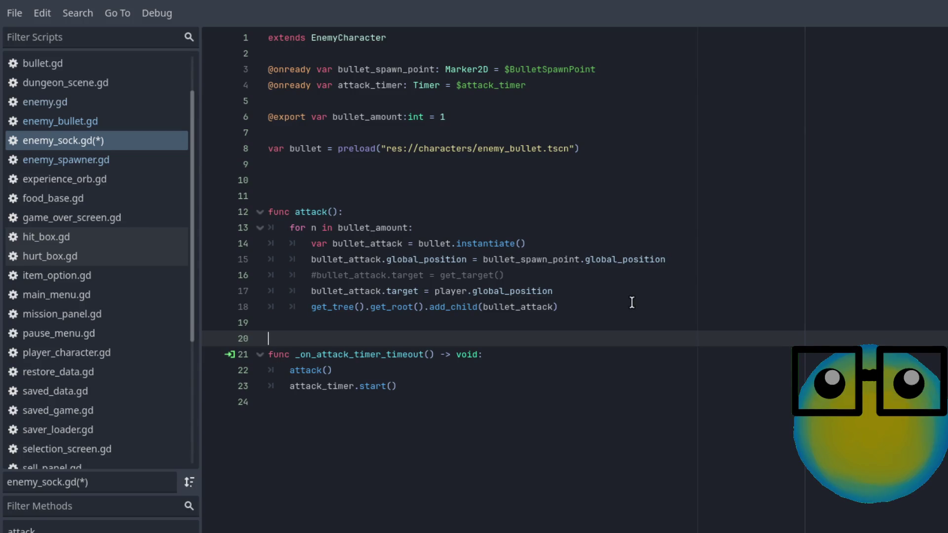
Save enemy_sock.gd, run the game with F5, and enter the grass mission with the green slime.
{"action": "key", "text": "ctrl+s"}
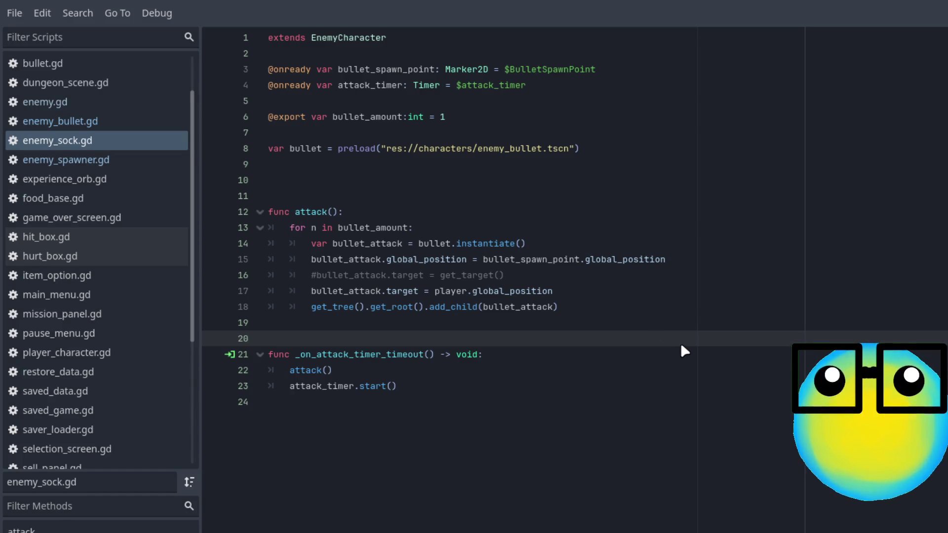
{"action": "key", "text": "F5"}
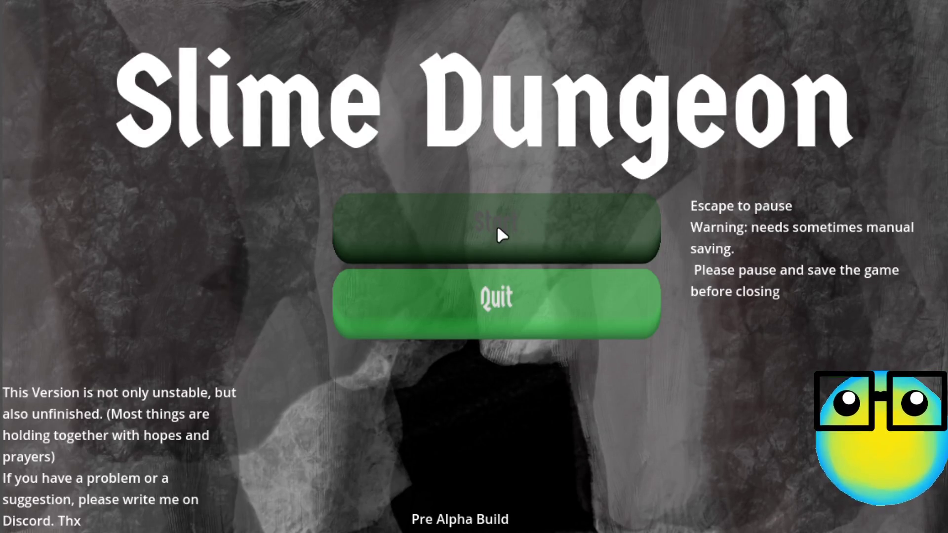
{"action": "left_click", "coordinate": [496, 235]}
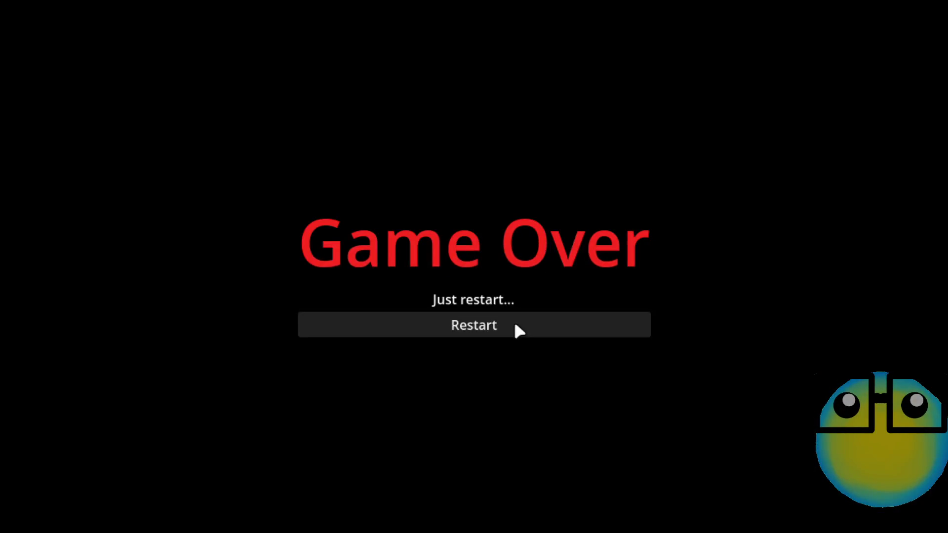
{"action": "left_click", "coordinate": [514, 321]}
{"action": "left_click", "coordinate": [479, 228]}
{"action": "left_click", "coordinate": [378, 501]}
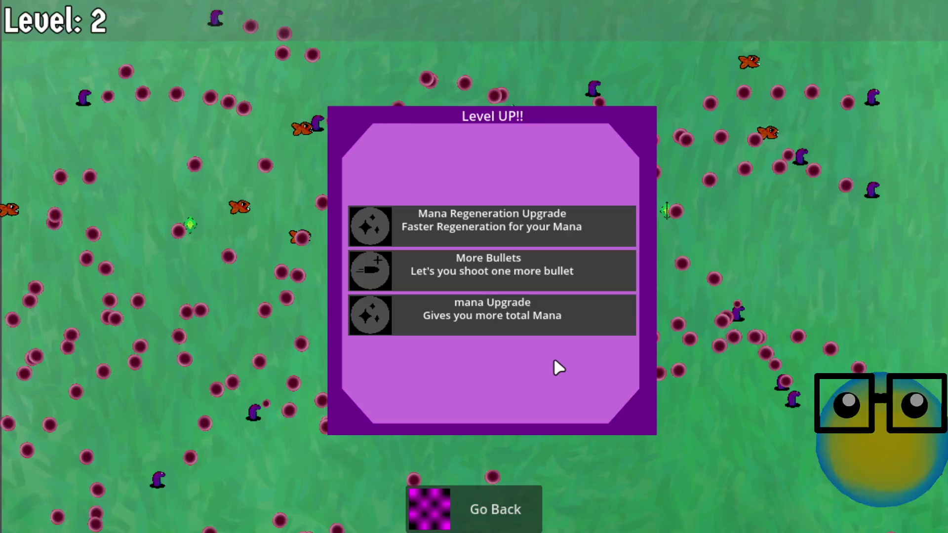
Dismiss the level-up panel, play on, then pause and quit the game.
{"action": "left_click", "coordinate": [558, 276]}
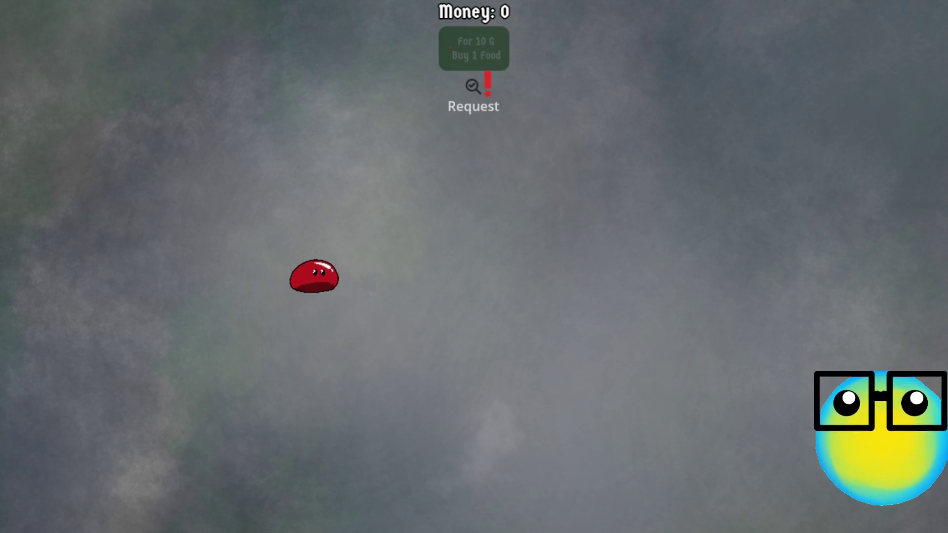
{"action": "key", "text": "Escape"}
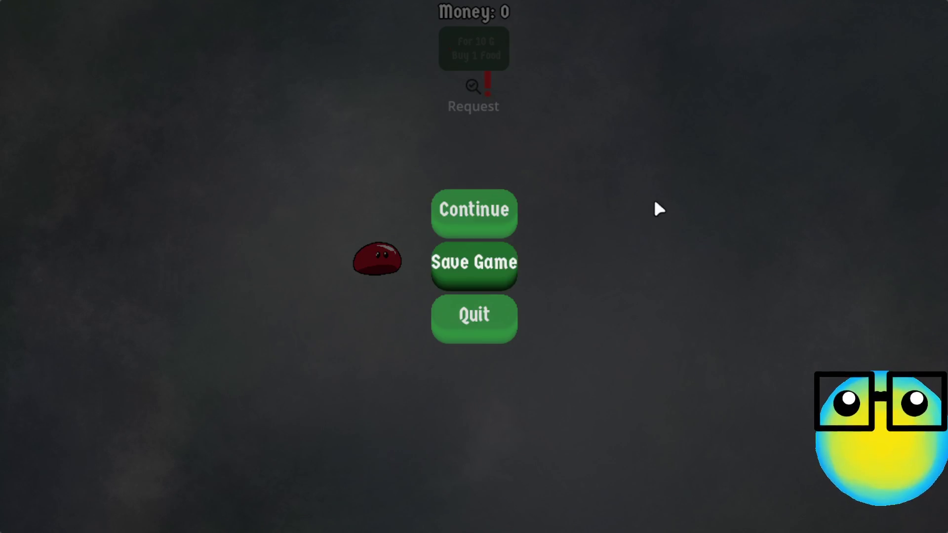
{"action": "left_click", "coordinate": [482, 330]}
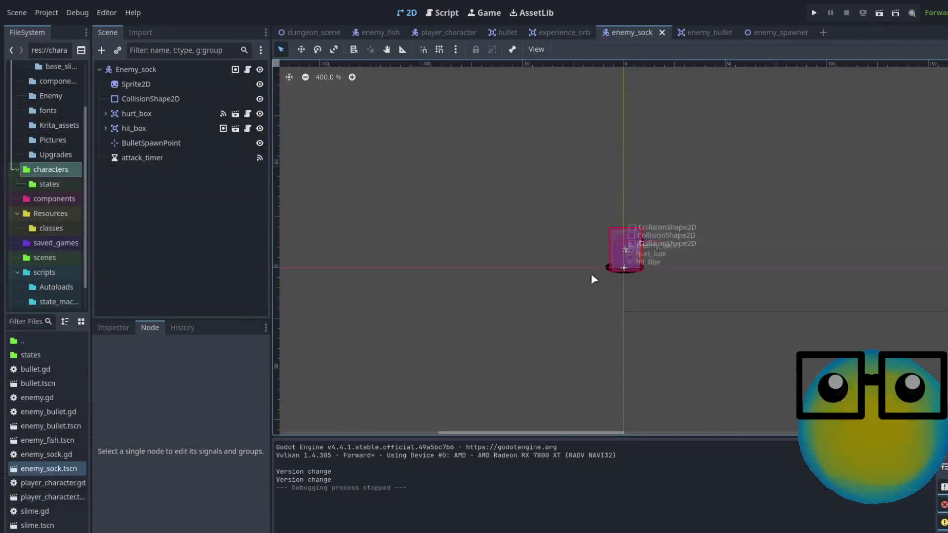
Select the sock enemy's attack_timer node and bring up its properties in the Inspector.
{"action": "scroll", "coordinate": [725, 270], "scroll_direction": "up", "scroll_amount": 2}
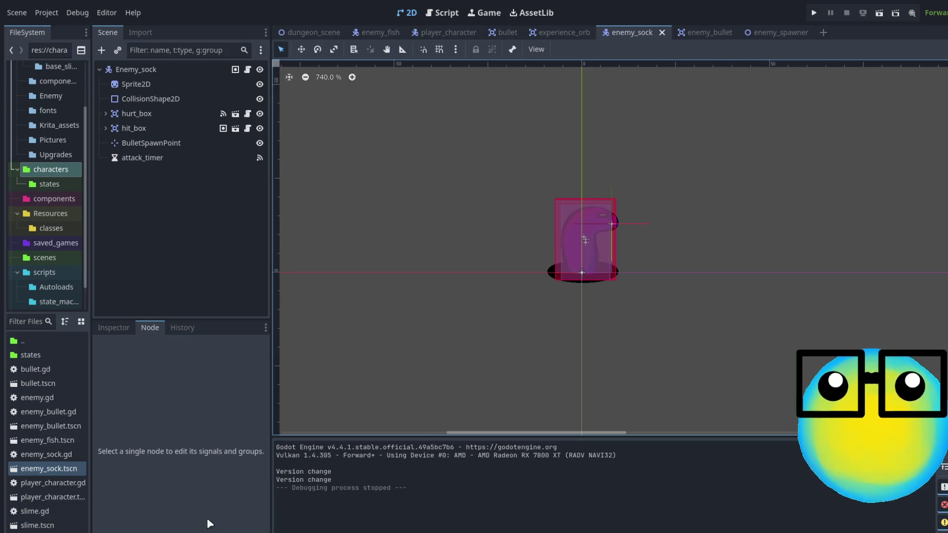
{"action": "scroll", "coordinate": [687, 238], "scroll_direction": "up", "scroll_amount": 2}
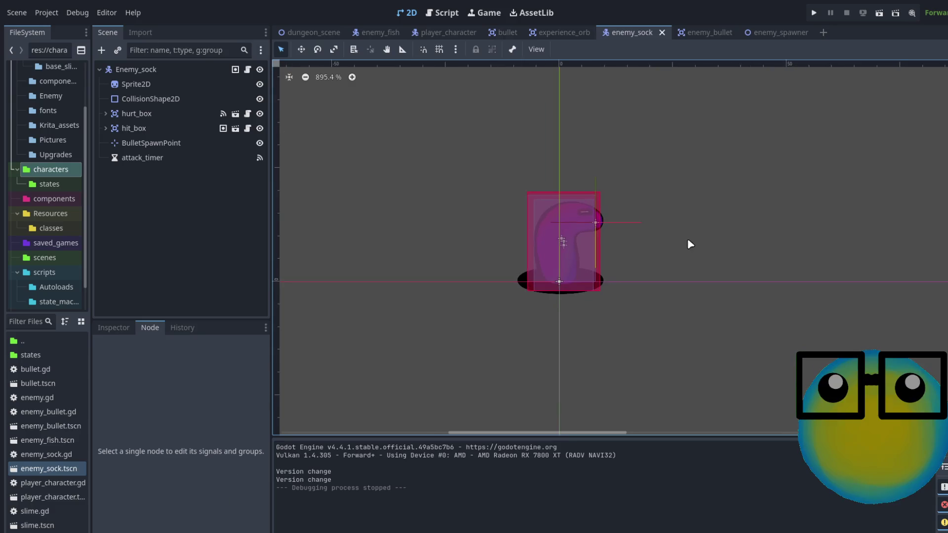
{"action": "left_click", "coordinate": [148, 158]}
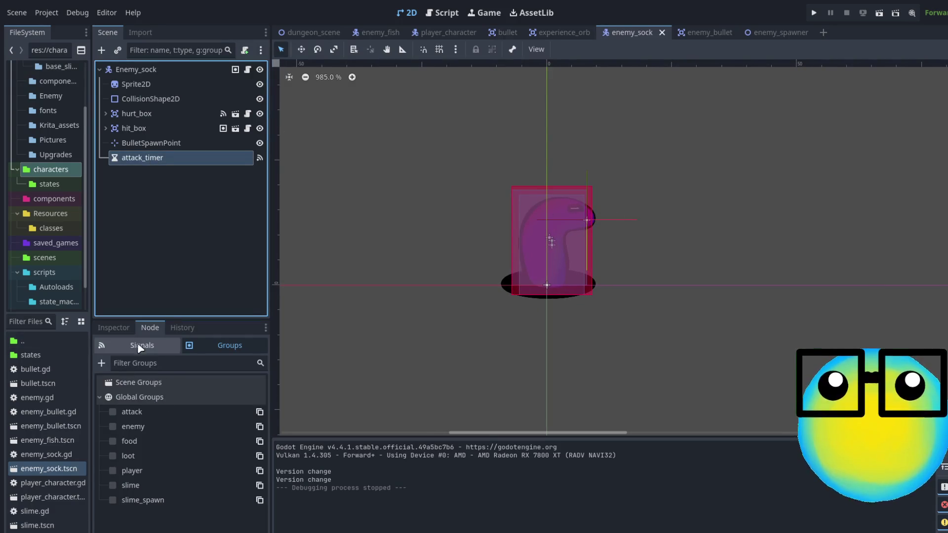
{"action": "left_click", "coordinate": [81, 323]}
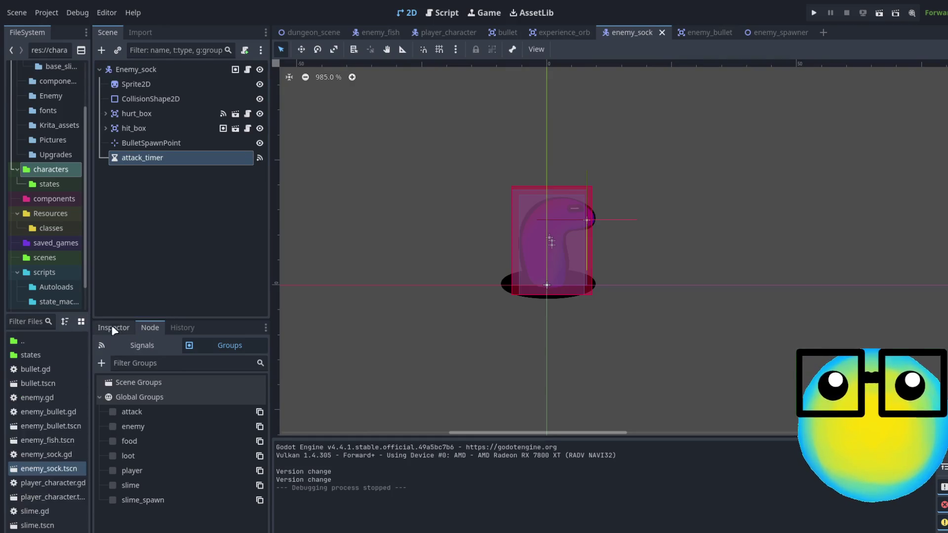
{"action": "left_click", "coordinate": [132, 326]}
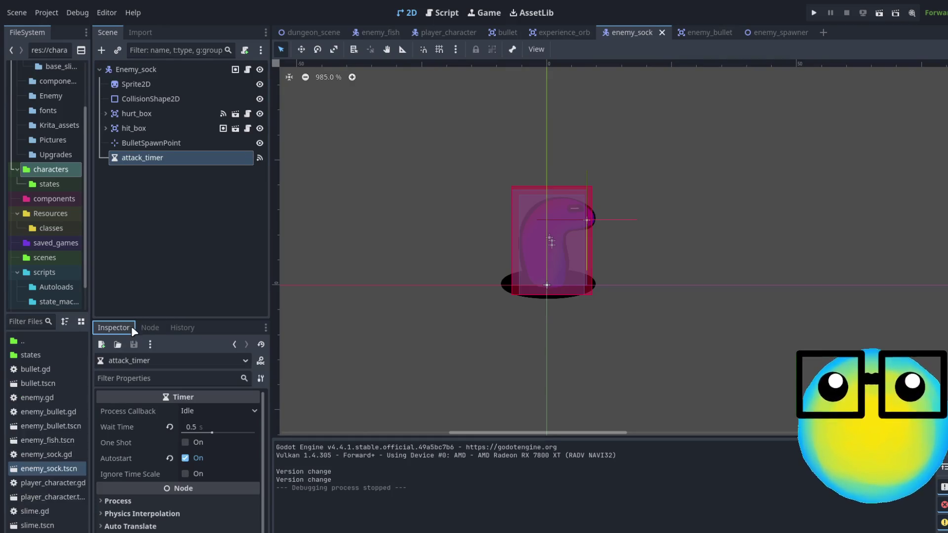
Change attack_timer's Wait Time to 1.5 s and save the enemy_sock scene.
{"action": "left_click", "coordinate": [170, 429]}
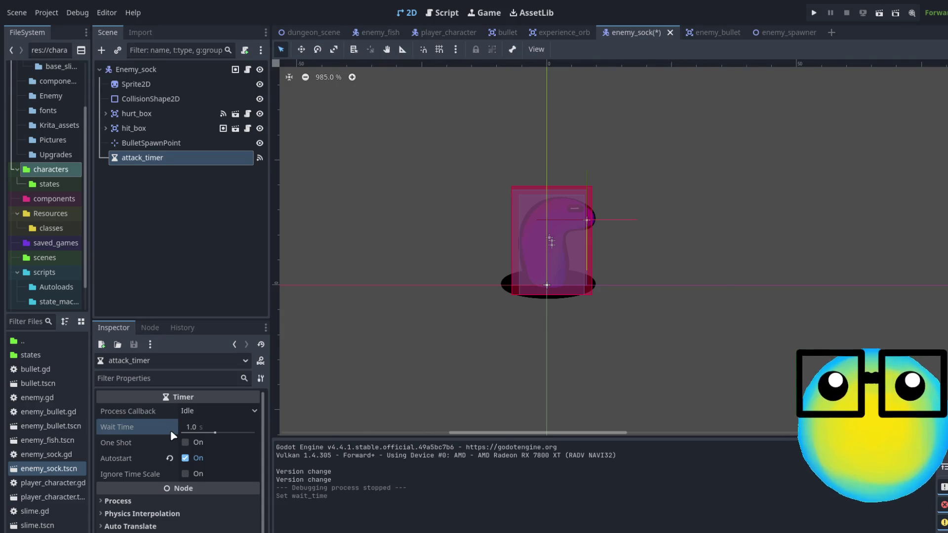
{"action": "left_click", "coordinate": [206, 426]}
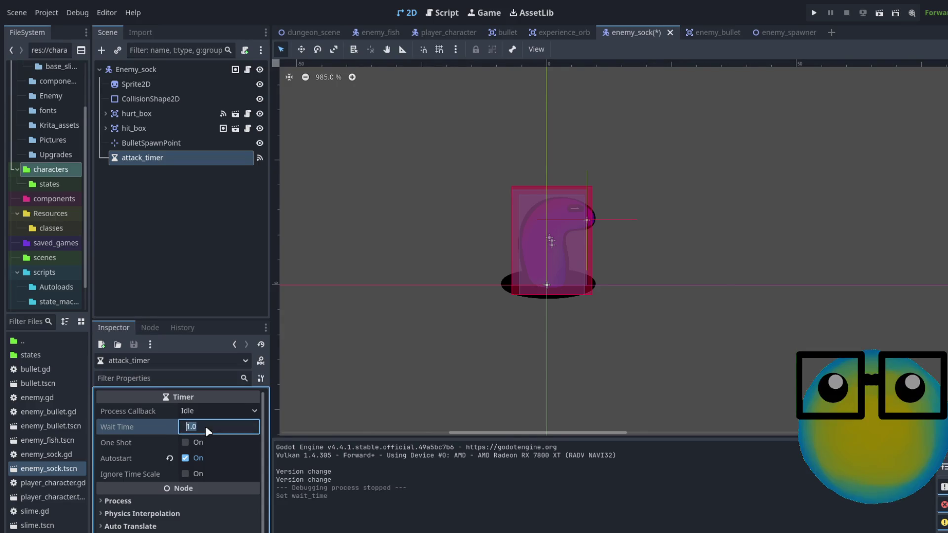
{"action": "left_click", "coordinate": [234, 427]}
{"action": "type", "text": "5"}
{"action": "key", "text": "Return"}
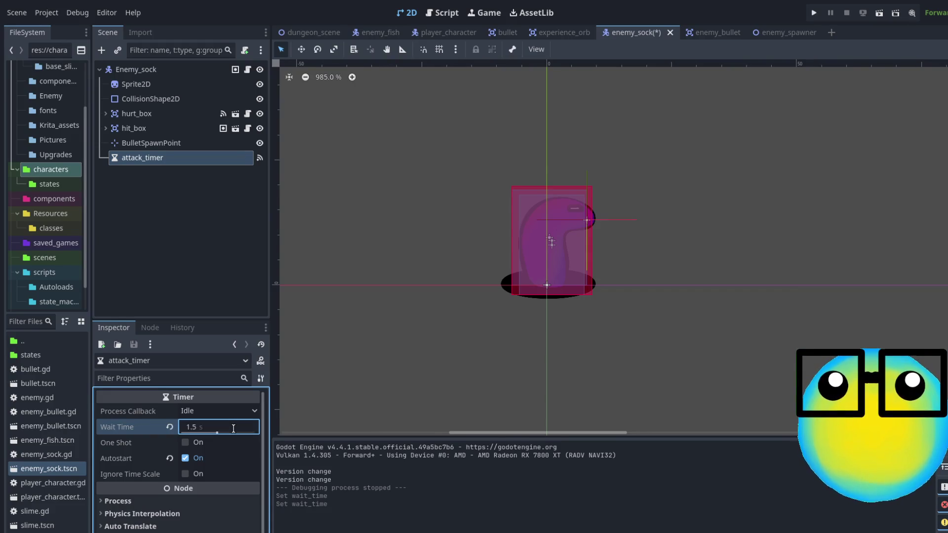
{"action": "left_click", "coordinate": [356, 365]}
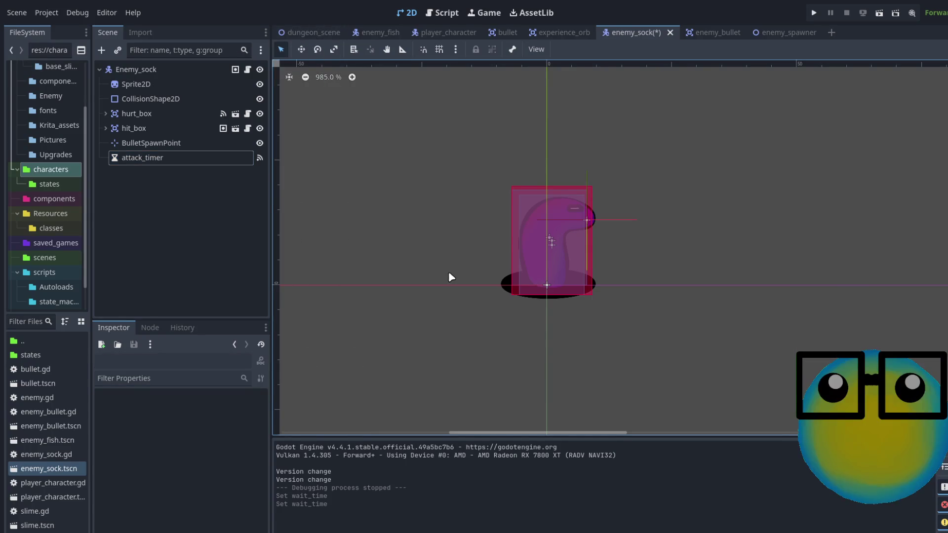
{"action": "key", "text": "ctrl+s"}
In dungeon_scene, select EnemySpawner and add Spawns entries, removing the extra entry 1.
{"action": "left_click", "coordinate": [305, 32]}
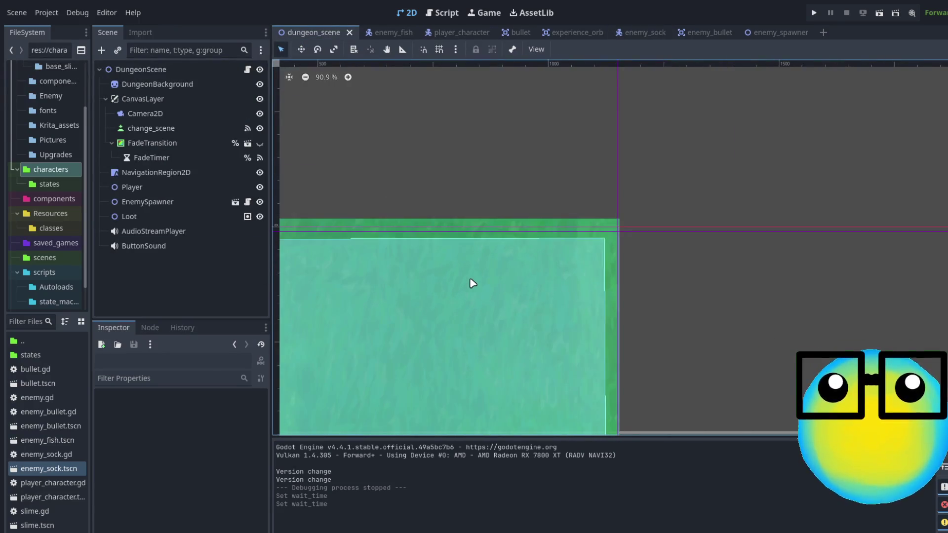
{"action": "scroll", "coordinate": [468, 316], "scroll_direction": "down", "scroll_amount": 4}
{"action": "mouse_move", "coordinate": [661, 438]}
{"action": "left_mouse_down"}
{"action": "mouse_move", "coordinate": [543, 425]}
{"action": "mouse_move", "coordinate": [232, 291]}
{"action": "left_mouse_up"}
{"action": "left_click", "coordinate": [153, 202]}
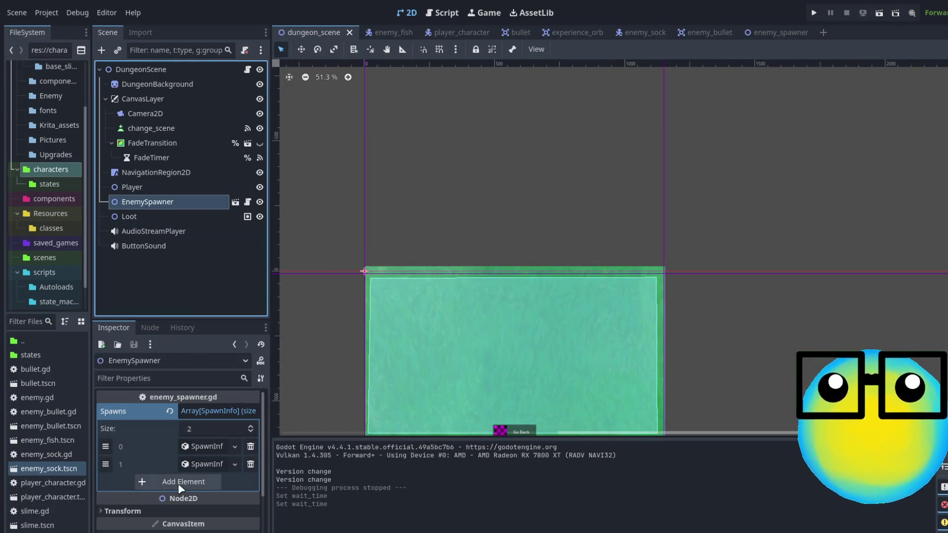
{"action": "left_click", "coordinate": [186, 481]}
{"action": "left_click", "coordinate": [194, 499]}
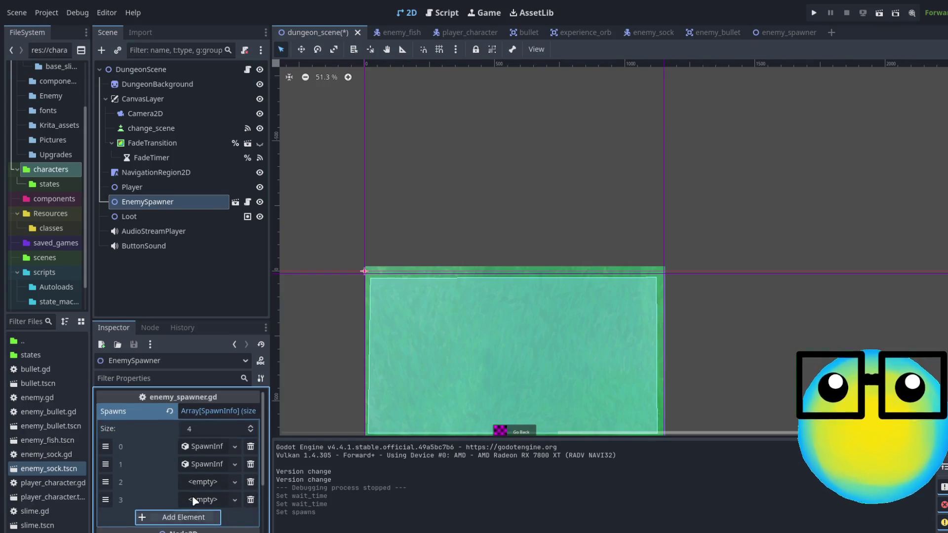
{"action": "left_click", "coordinate": [203, 463]}
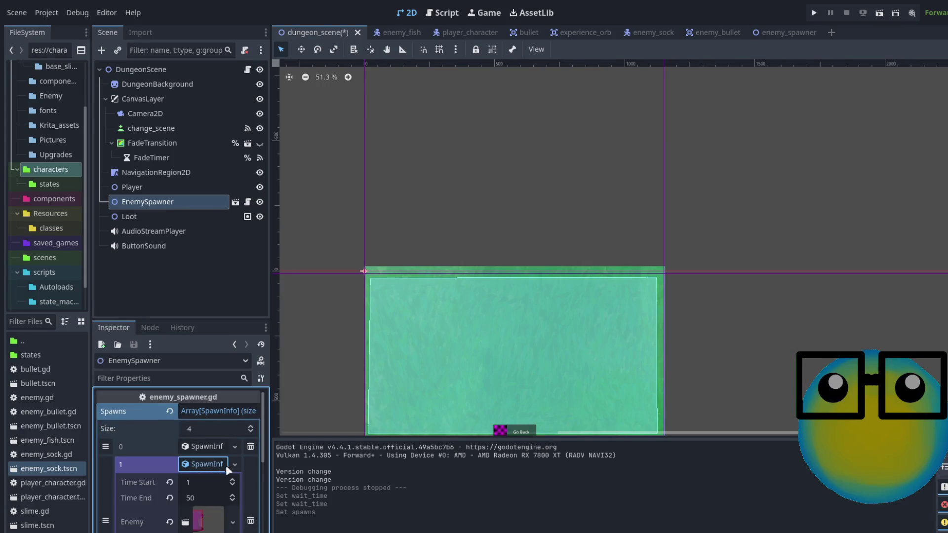
{"action": "left_click", "coordinate": [246, 496]}
Expand spawn entry 0, create a new SpawnInfo for entry 1, and briefly open enemy_fish.
{"action": "left_click", "coordinate": [215, 429]}
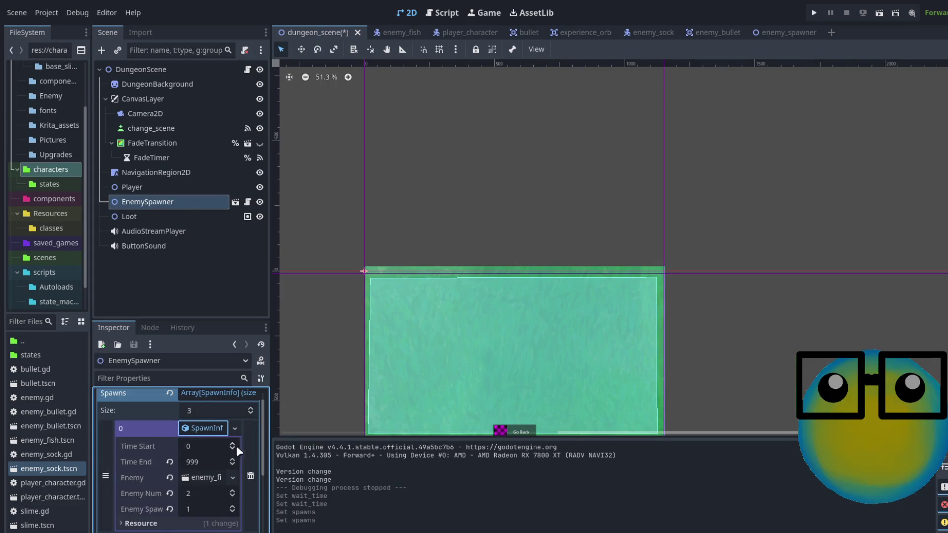
{"action": "scroll", "coordinate": [160, 503], "scroll_direction": "down", "scroll_amount": 5}
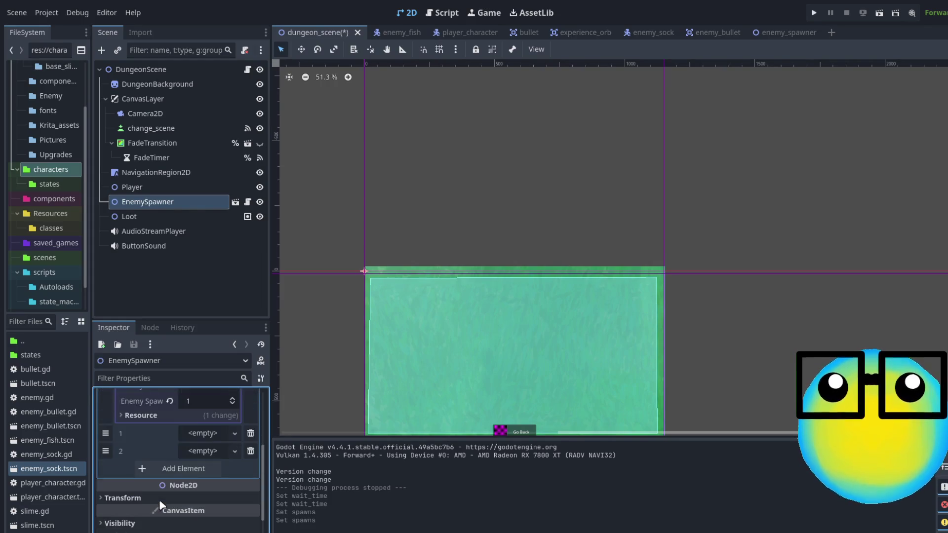
{"action": "scroll", "coordinate": [163, 504], "scroll_direction": "up", "scroll_amount": 3}
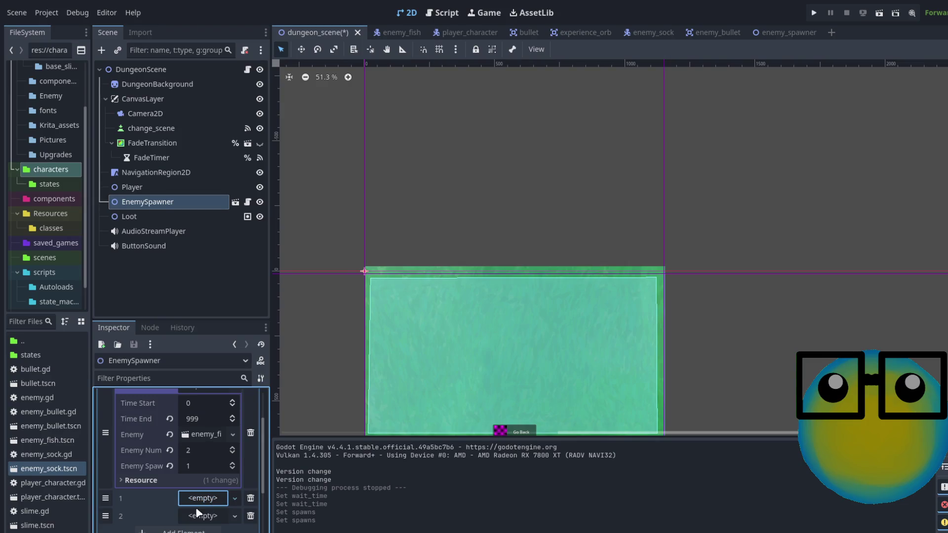
{"action": "left_click", "coordinate": [198, 503]}
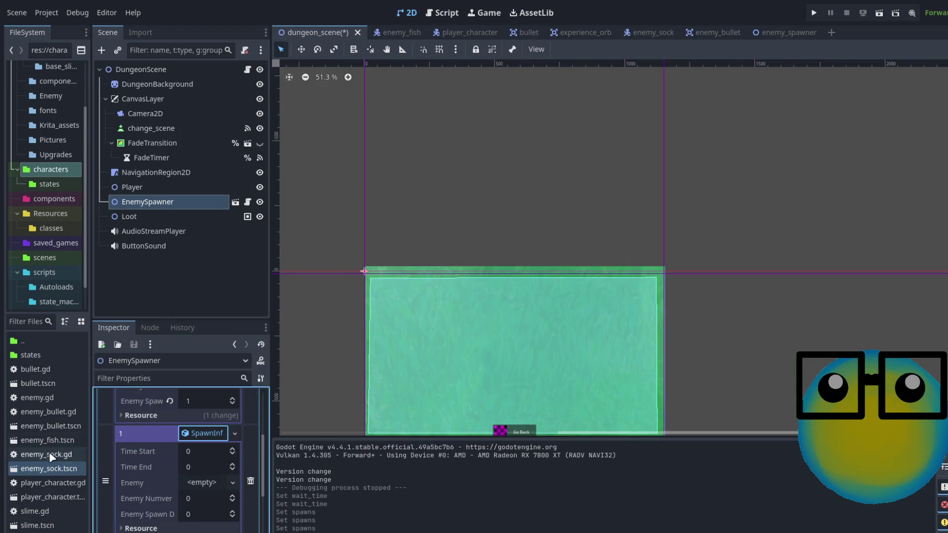
{"action": "double_click", "coordinate": [43, 437]}
{"action": "mouse_move", "coordinate": [43, 438]}
{"action": "left_mouse_down"}
{"action": "mouse_move", "coordinate": [184, 483]}
{"action": "mouse_move", "coordinate": [28, 438]}
{"action": "mouse_move", "coordinate": [148, 128]}
{"action": "mouse_move", "coordinate": [149, 150]}
{"action": "mouse_move", "coordinate": [148, 84]}
{"action": "mouse_move", "coordinate": [384, 28]}
{"action": "left_mouse_up"}
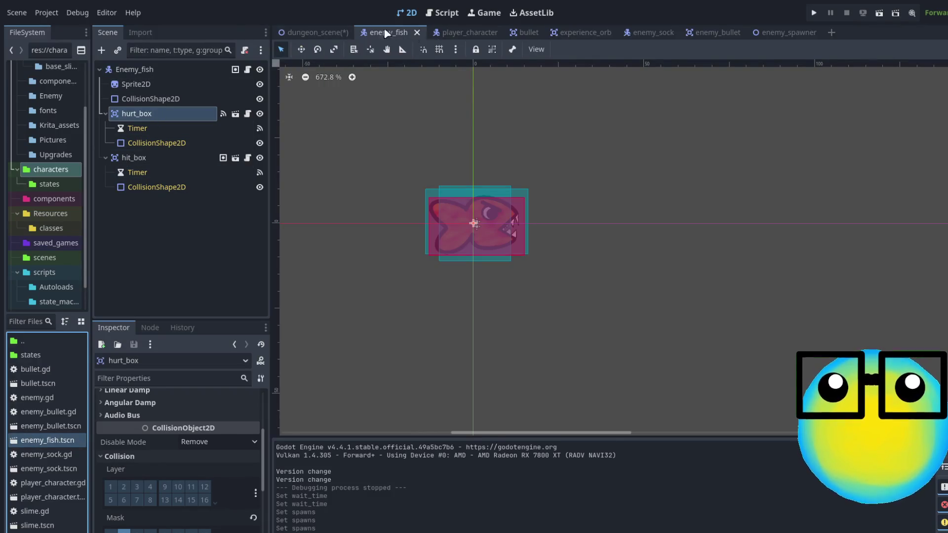
{"action": "left_click", "coordinate": [334, 28]}
Reselect EnemySpawner, add a third Spawns entry, and expand the second entry's settings.
{"action": "left_click", "coordinate": [148, 203]}
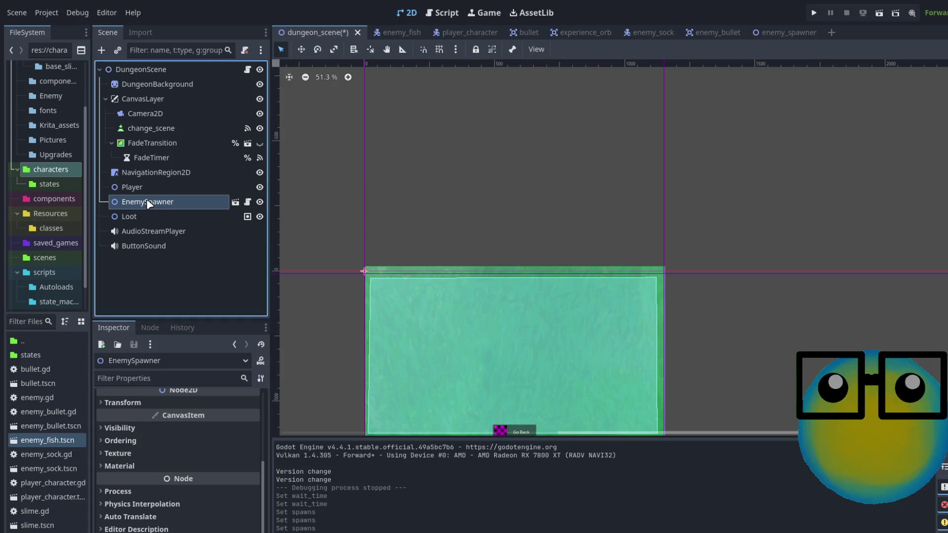
{"action": "scroll", "coordinate": [189, 463], "scroll_direction": "up", "scroll_amount": 3}
{"action": "left_click", "coordinate": [190, 463]}
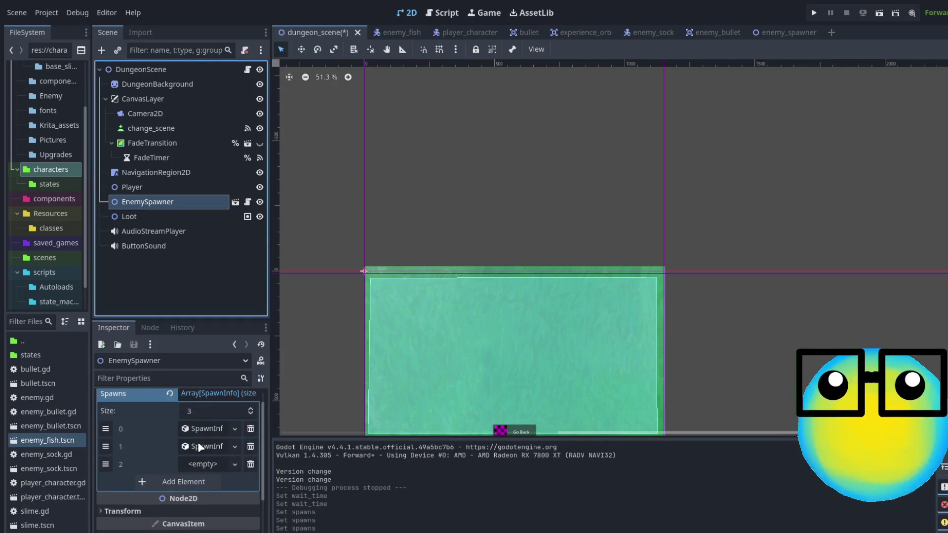
{"action": "left_click", "coordinate": [202, 447]}
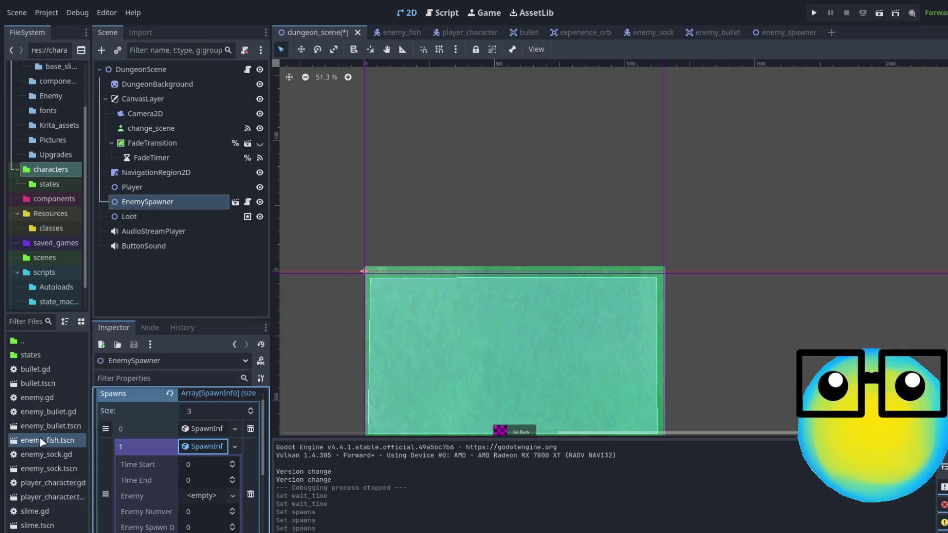
Give spawn entry 1 enemy_fish.tscn, start 10, end 80, 2 enemies, delay 1; add SpawnInfo to entry 2.
{"action": "left_click_drag", "start_coordinate": [40, 436], "coordinate": [207, 496]}
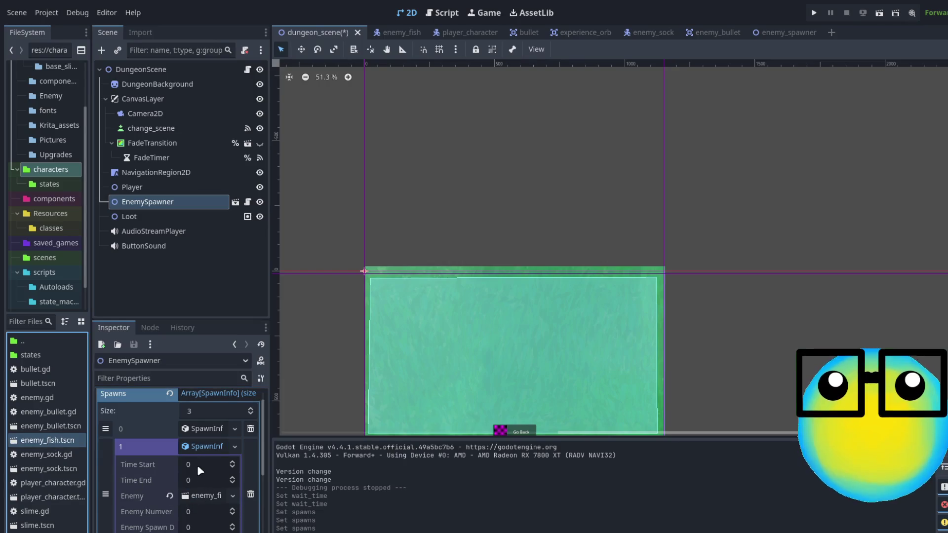
{"action": "left_click", "coordinate": [212, 466]}
{"action": "type", "text": "15"}
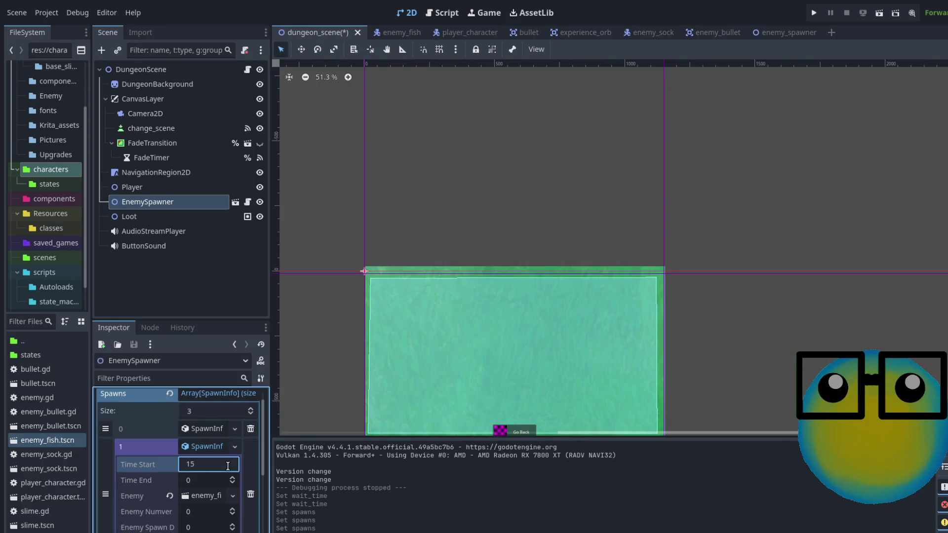
{"action": "type", "text": "10"}
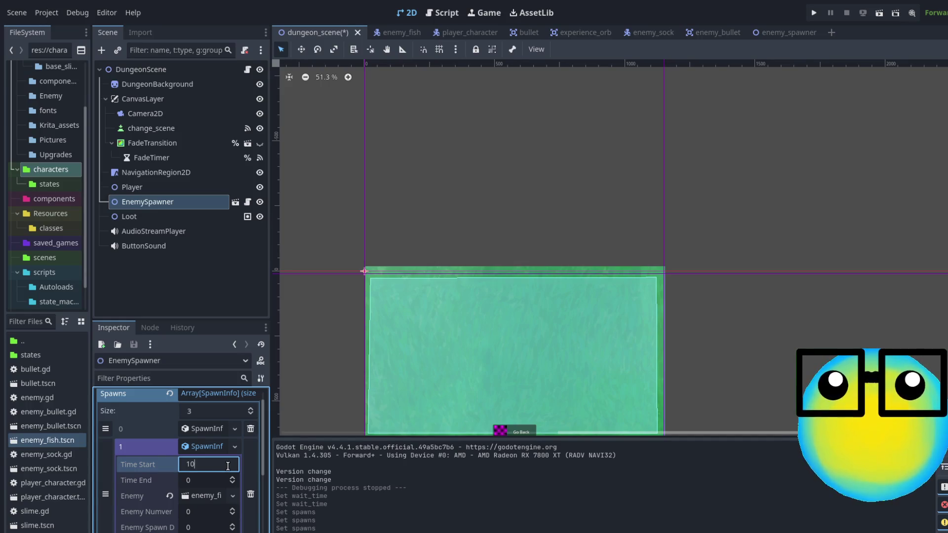
{"action": "left_click", "coordinate": [214, 480]}
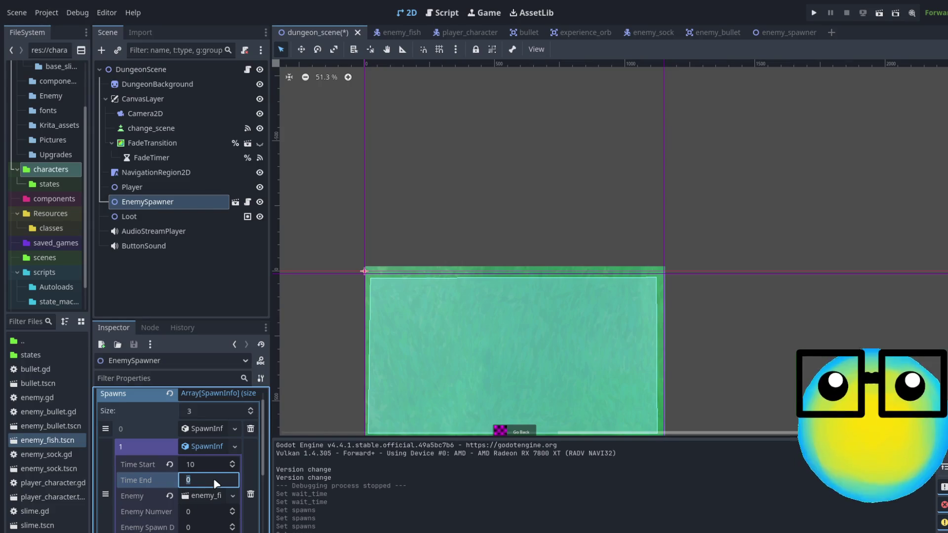
{"action": "type", "text": "80"}
{"action": "left_click", "coordinate": [210, 512]}
{"action": "type", "text": "2"}
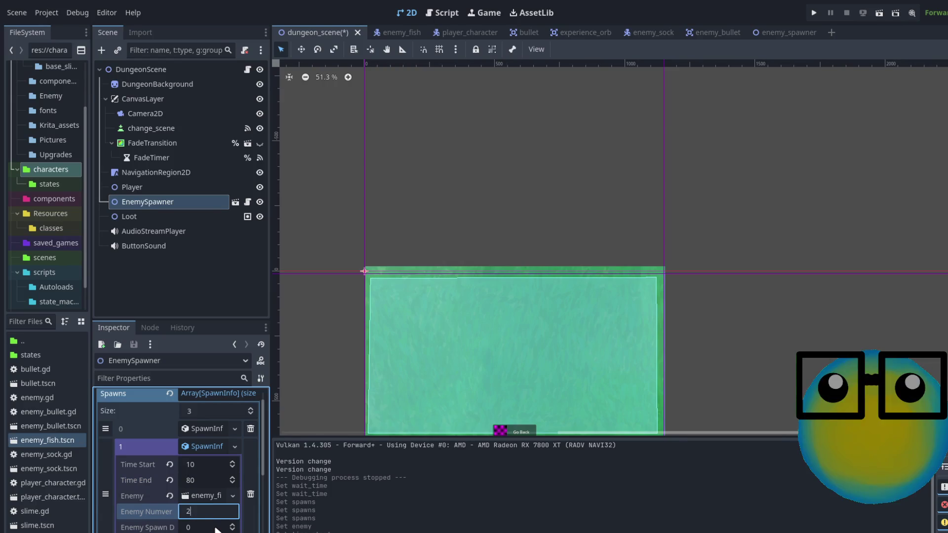
{"action": "left_click", "coordinate": [215, 528]}
{"action": "type", "text": "1"}
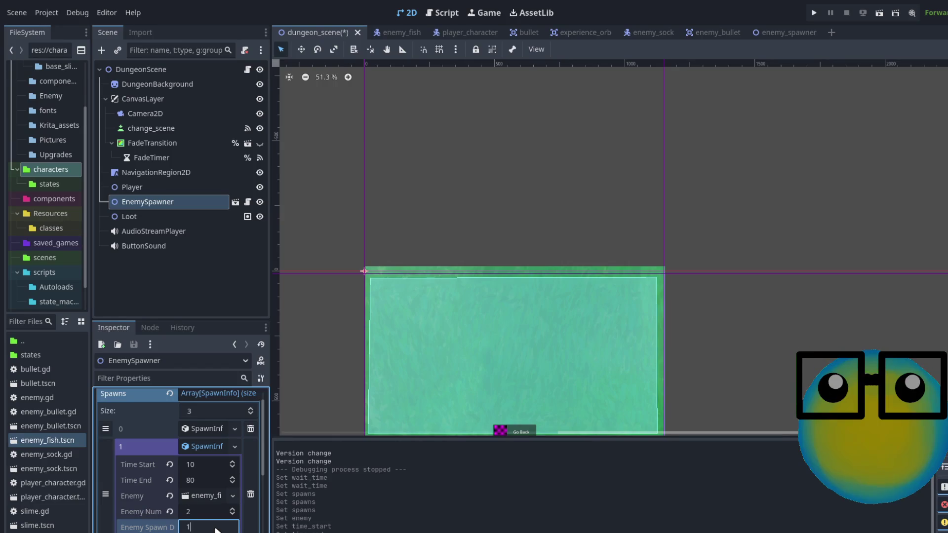
{"action": "key", "text": "Return"}
{"action": "scroll", "coordinate": [216, 528], "scroll_direction": "down", "scroll_amount": 2}
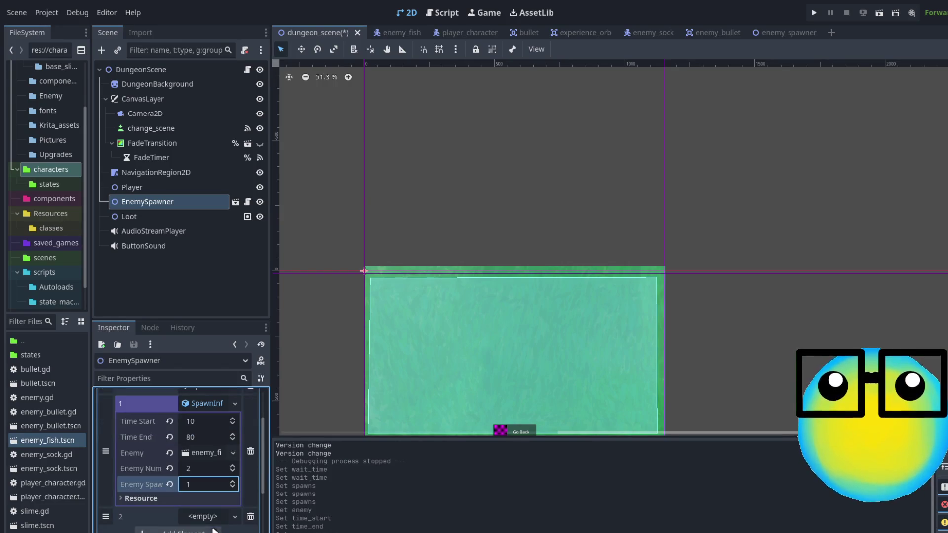
{"action": "left_click", "coordinate": [205, 521]}
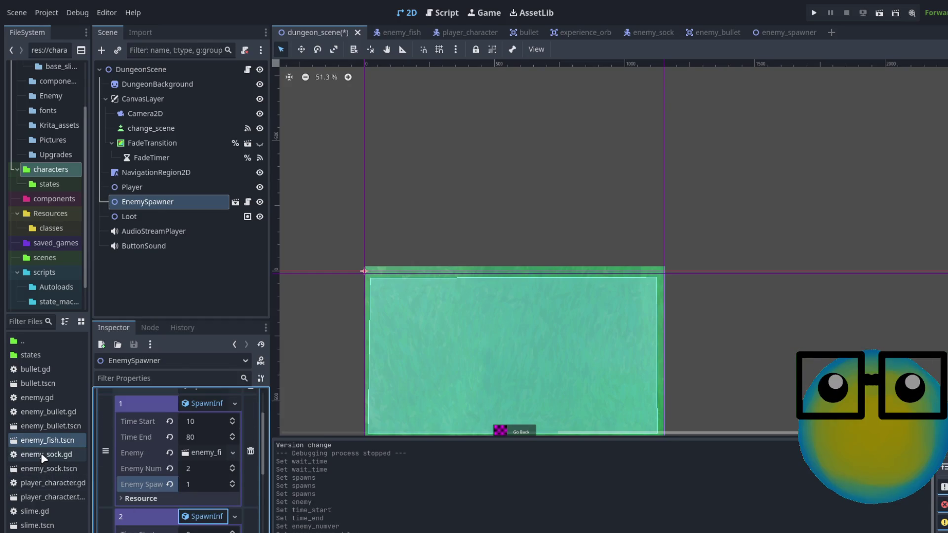
Assign enemy_sock.gd to spawn entry 2 with start 15, end 90, 2 enemies, delay 2.
{"action": "left_click_drag", "start_coordinate": [43, 454], "coordinate": [202, 453]}
{"action": "scroll", "coordinate": [203, 459], "scroll_direction": "down", "scroll_amount": 3}
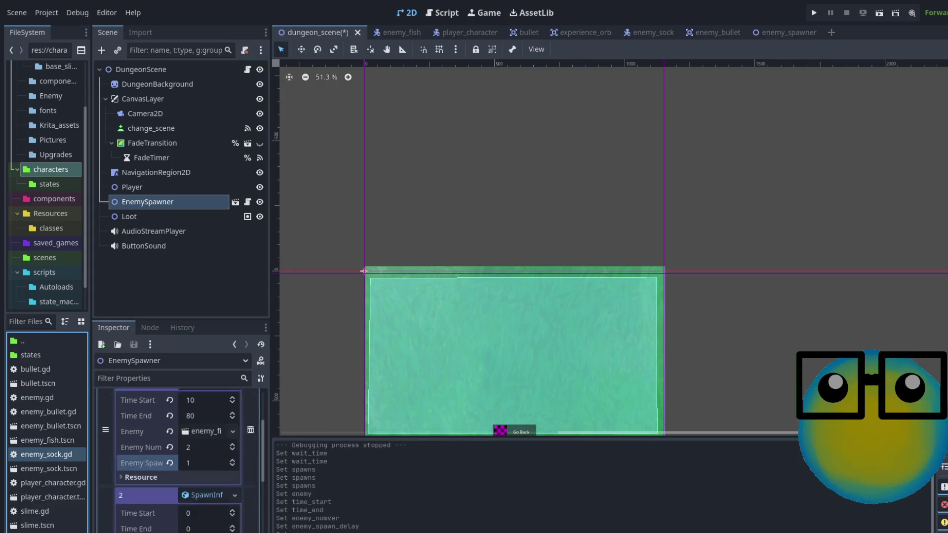
{"action": "left_click", "coordinate": [217, 469]}
{"action": "scroll", "coordinate": [217, 468], "scroll_direction": "up", "scroll_amount": 4}
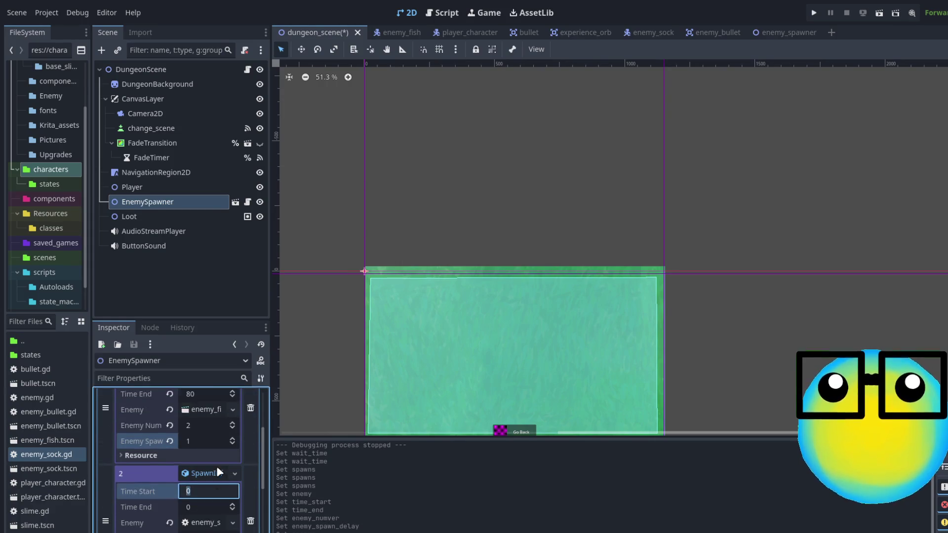
{"action": "scroll", "coordinate": [216, 466], "scroll_direction": "down", "scroll_amount": 1}
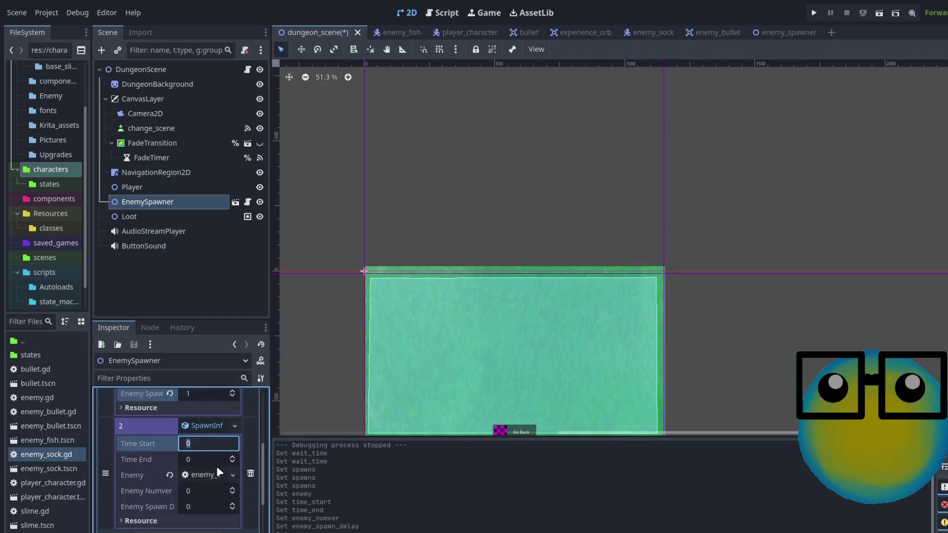
{"action": "type", "text": "10"}
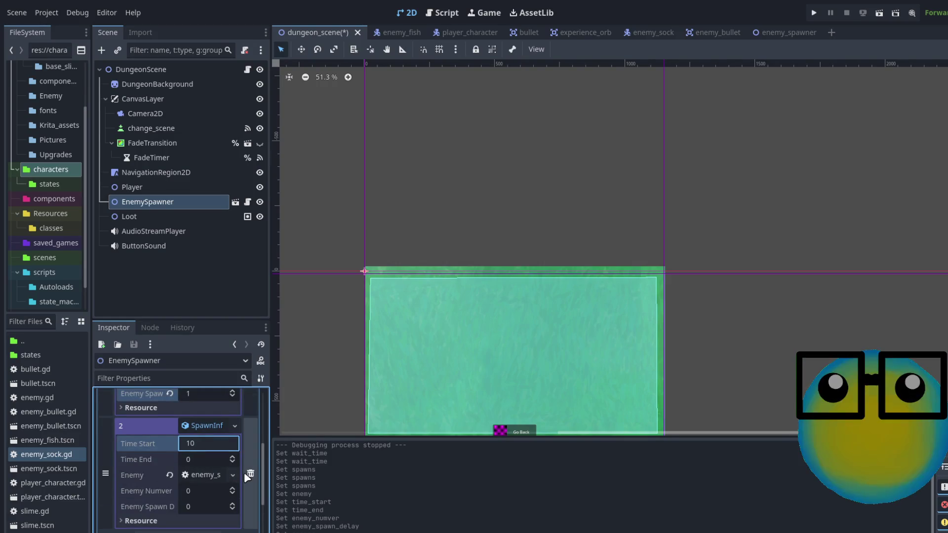
{"action": "key", "text": "BackSpace"}
{"action": "type", "text": "5"}
{"action": "left_click", "coordinate": [203, 460]}
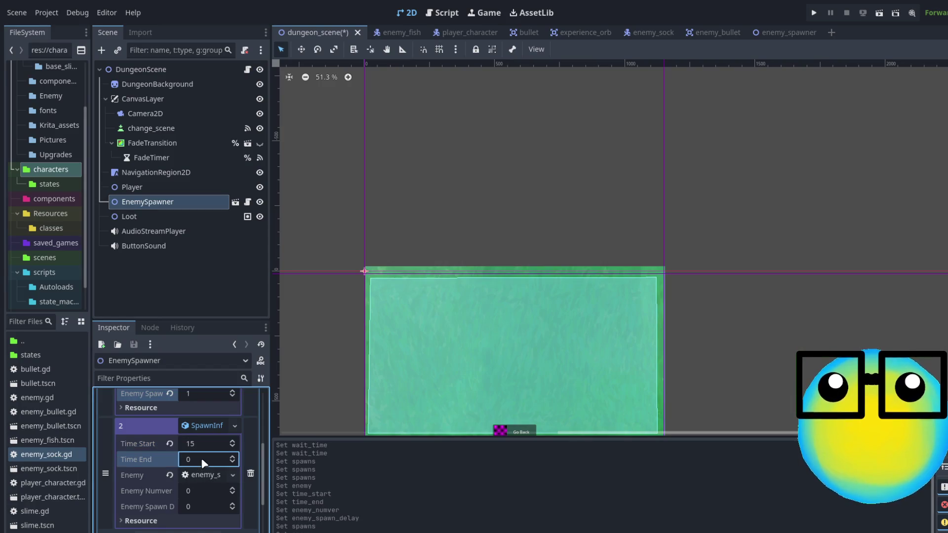
{"action": "type", "text": "90"}
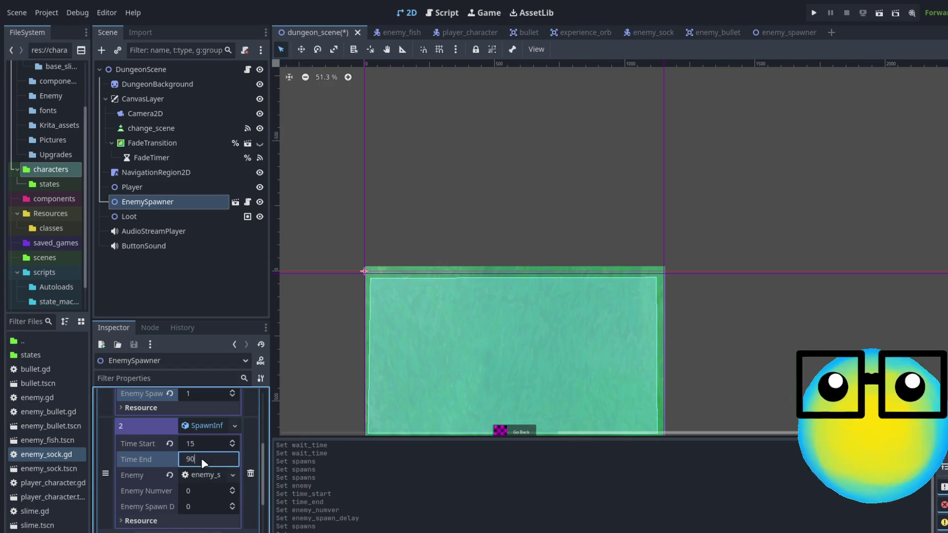
{"action": "left_click", "coordinate": [207, 491]}
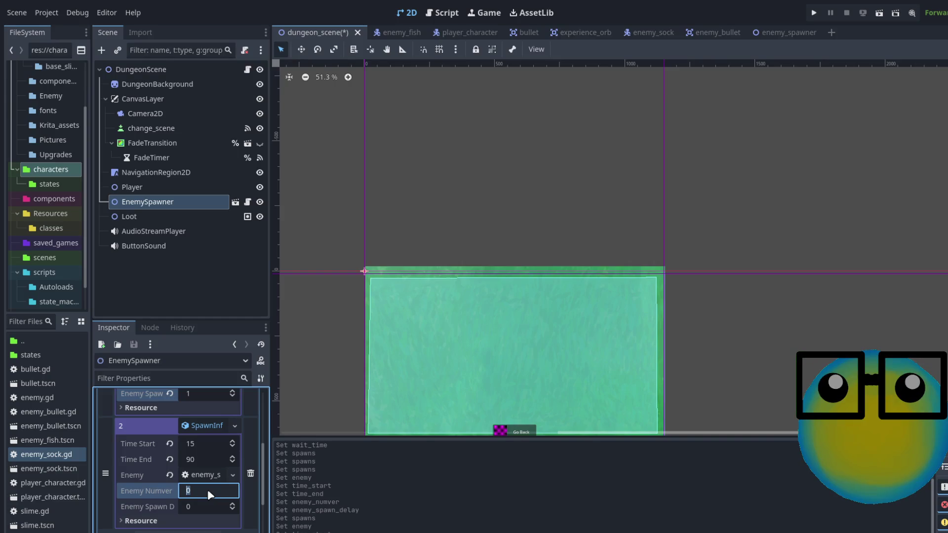
{"action": "type", "text": "2"}
{"action": "left_click", "coordinate": [208, 507]}
{"action": "type", "text": "2"}
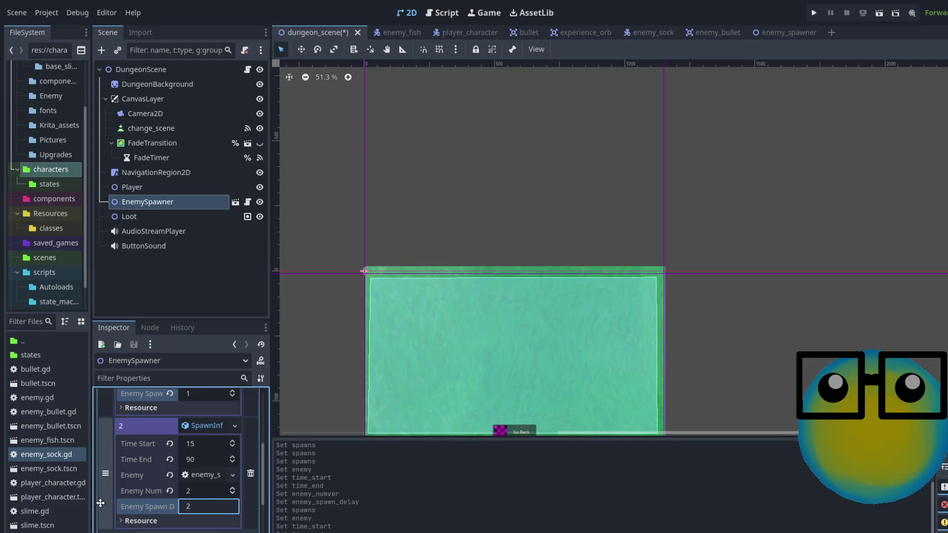
Save the scene and launch the game with F5.
{"action": "scroll", "coordinate": [165, 497], "scroll_direction": "up", "scroll_amount": 5}
{"action": "scroll", "coordinate": [166, 498], "scroll_direction": "down", "scroll_amount": 5}
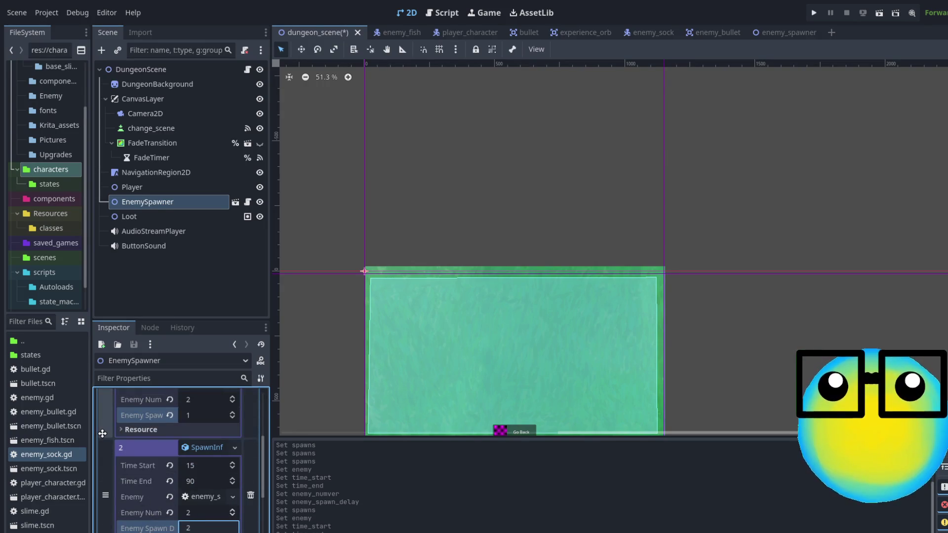
{"action": "key", "text": "F5"}
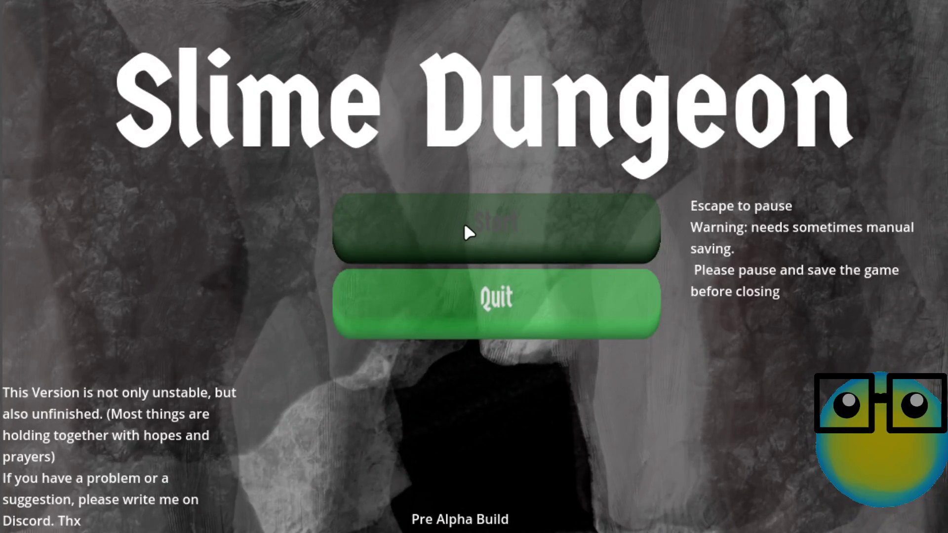
Start a new game and send the slime on a Level 1 mission.
{"action": "left_click", "coordinate": [465, 228]}
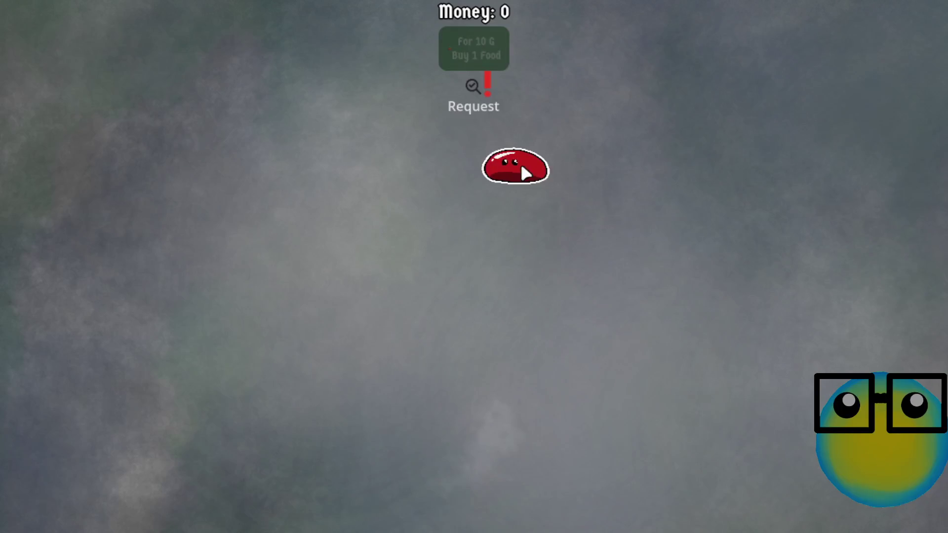
{"action": "left_click", "coordinate": [522, 167]}
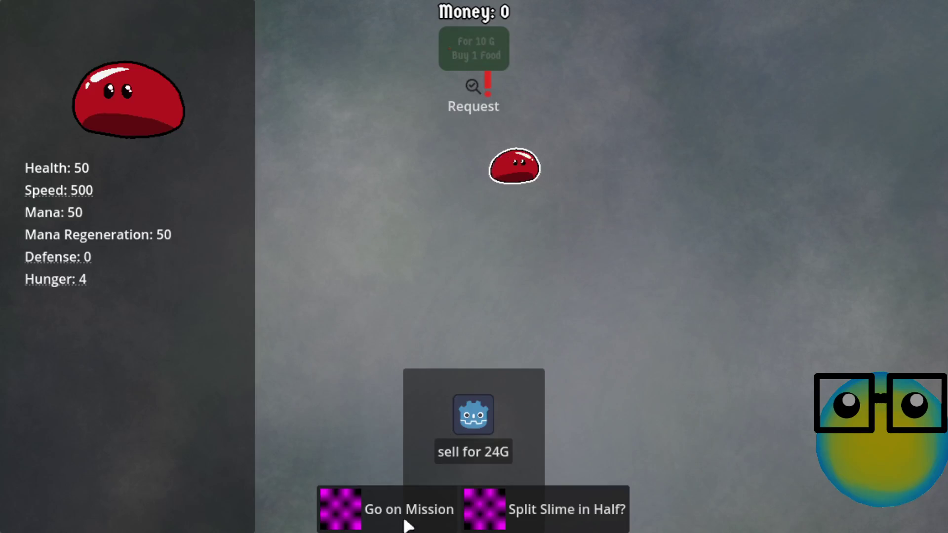
{"action": "left_click", "coordinate": [404, 508]}
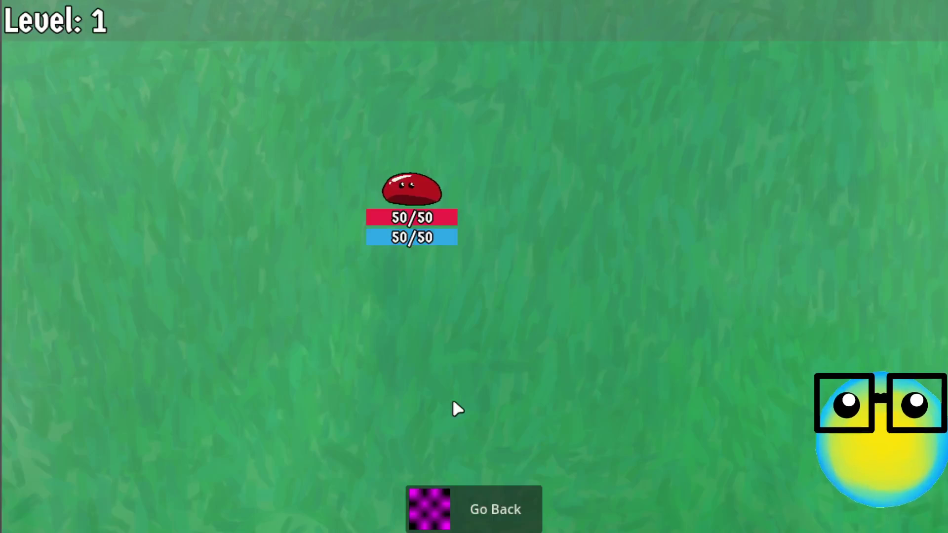
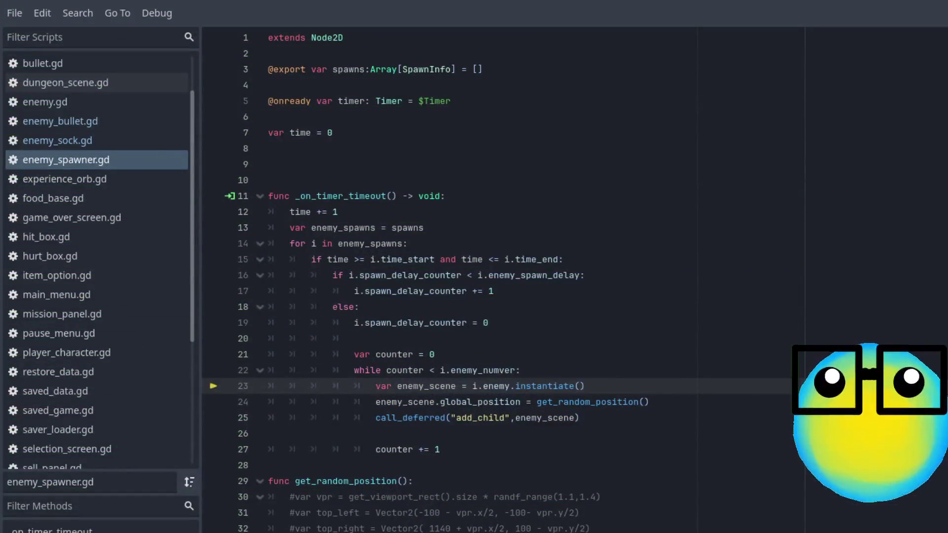
Place the caret after the instantiate call on line 23 of enemy_spawner.gd.
{"action": "left_click", "coordinate": [617, 390]}
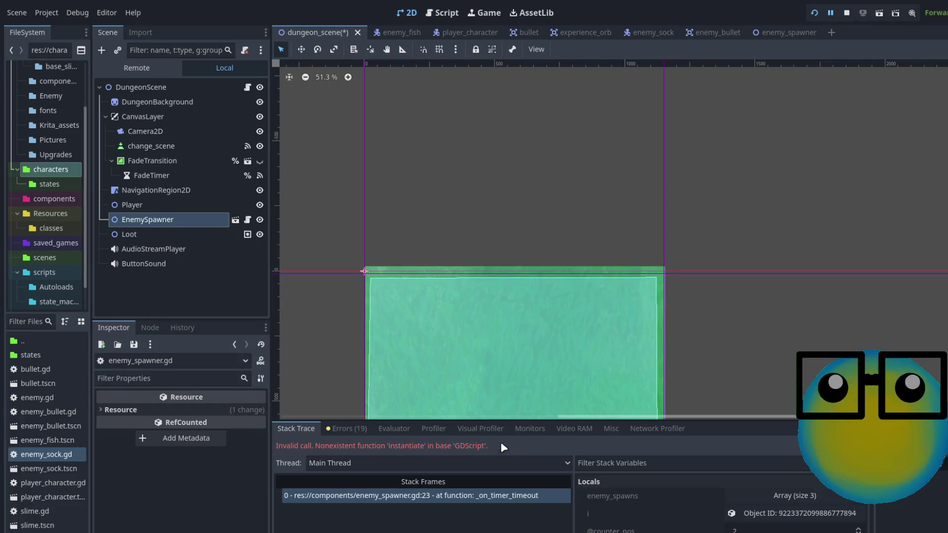
Select EnemySpawner and expand Spawns elements 0, 1 and 2; the first spans time 0–999 with 2 enemies.
{"action": "left_click", "coordinate": [157, 218]}
{"action": "scroll", "coordinate": [192, 468], "scroll_direction": "up", "scroll_amount": 5}
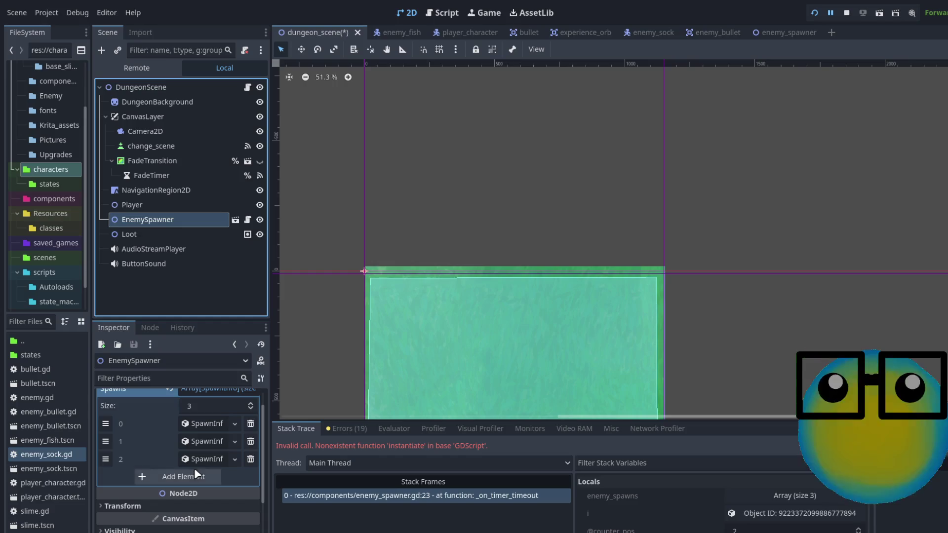
{"action": "left_click", "coordinate": [210, 423]}
{"action": "scroll", "coordinate": [207, 483], "scroll_direction": "down", "scroll_amount": 3}
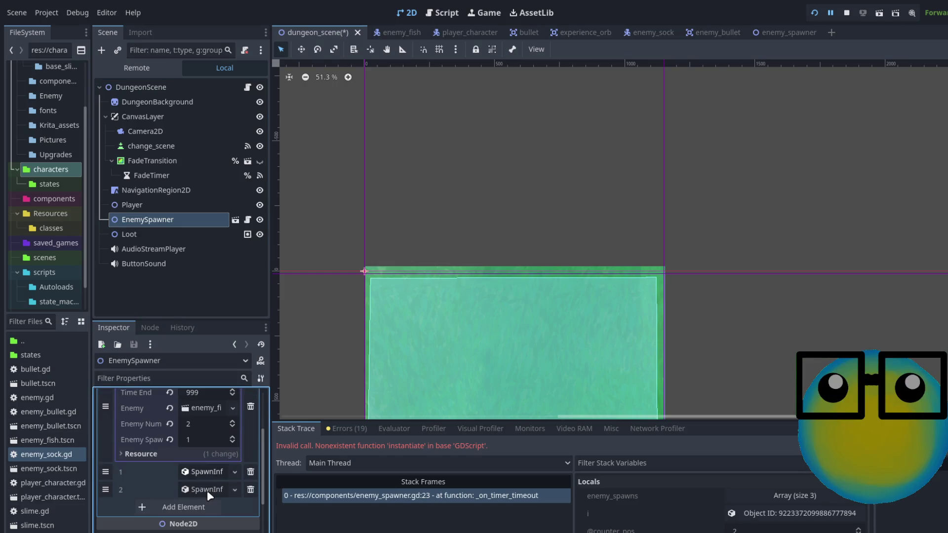
{"action": "left_click", "coordinate": [206, 470]}
{"action": "scroll", "coordinate": [202, 486], "scroll_direction": "down", "scroll_amount": 3}
{"action": "left_click", "coordinate": [202, 520]}
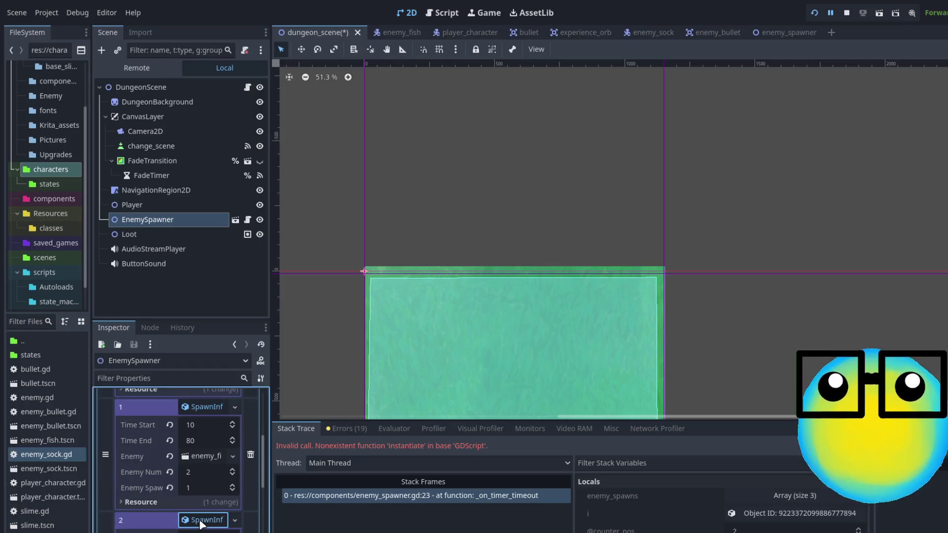
{"action": "scroll", "coordinate": [203, 520], "scroll_direction": "down", "scroll_amount": 3}
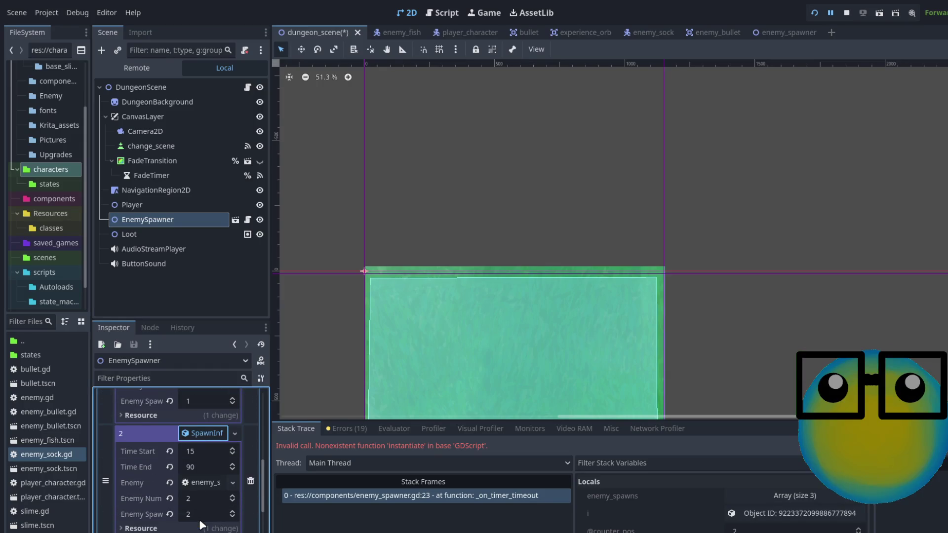
{"action": "scroll", "coordinate": [202, 488], "scroll_direction": "up", "scroll_amount": 3}
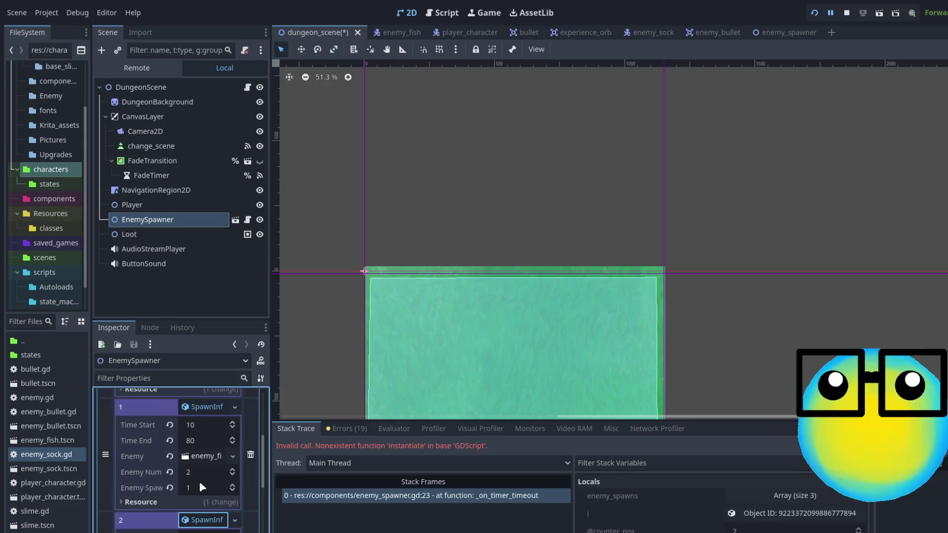
{"action": "scroll", "coordinate": [203, 488], "scroll_direction": "up", "scroll_amount": 2}
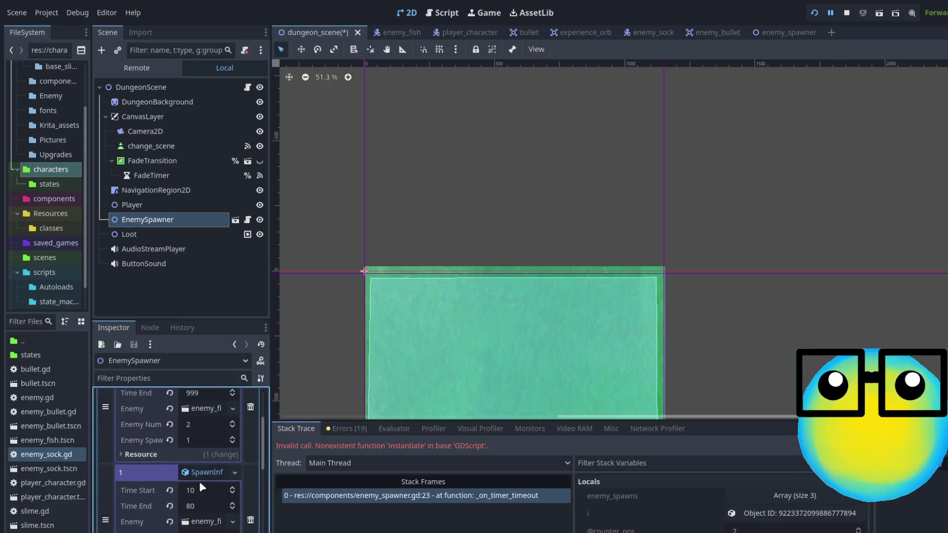
{"action": "scroll", "coordinate": [202, 487], "scroll_direction": "up", "scroll_amount": 3}
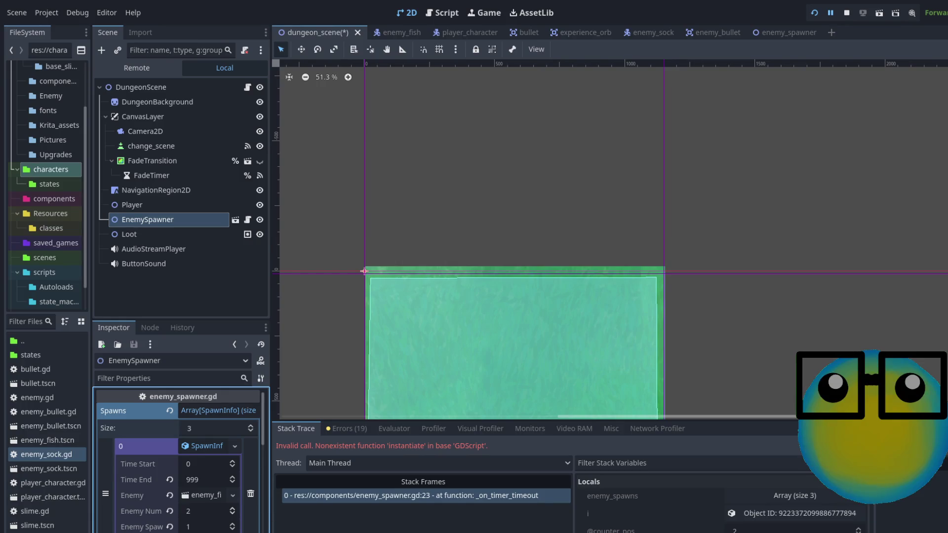
{"action": "scroll", "coordinate": [132, 473], "scroll_direction": "down", "scroll_amount": 3}
{"action": "scroll", "coordinate": [131, 473], "scroll_direction": "up", "scroll_amount": 1}
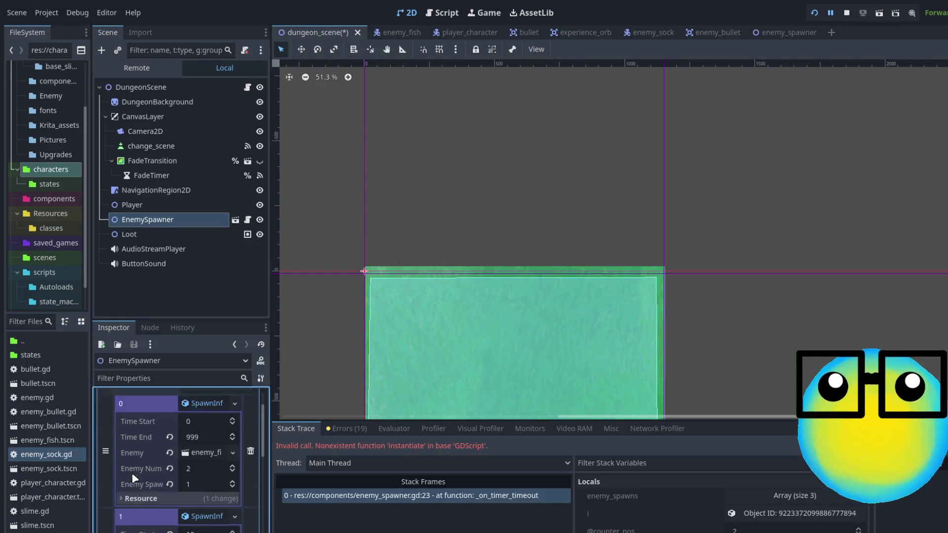
{"action": "scroll", "coordinate": [132, 472], "scroll_direction": "down", "scroll_amount": 2}
{"action": "scroll", "coordinate": [153, 472], "scroll_direction": "up", "scroll_amount": 1}
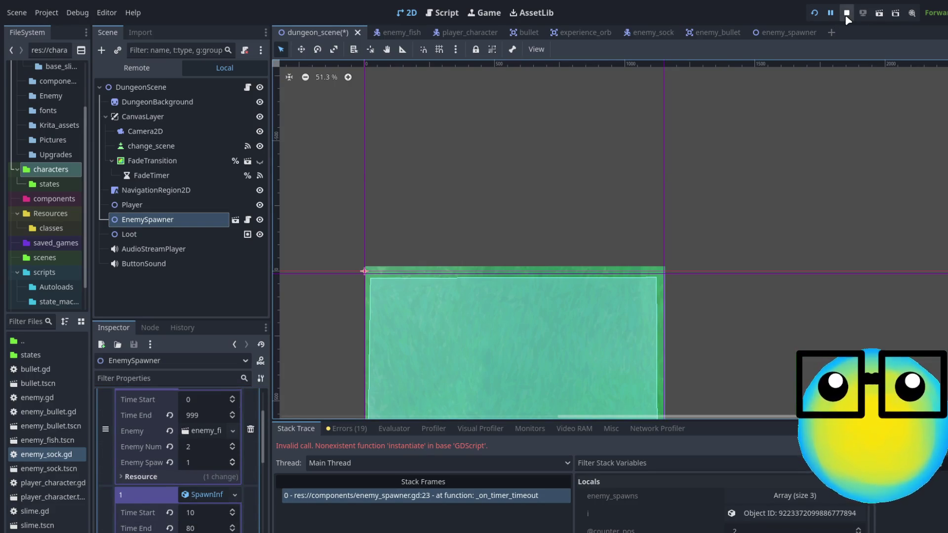
Resume the paused game and take the bullet speed and damage upgrade at level up.
{"action": "left_click", "coordinate": [832, 14]}
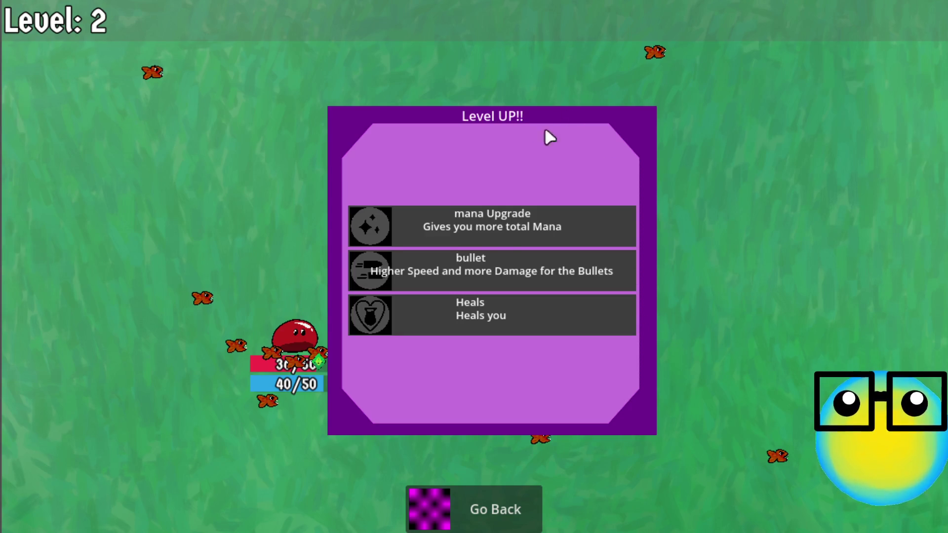
{"action": "left_click", "coordinate": [496, 266]}
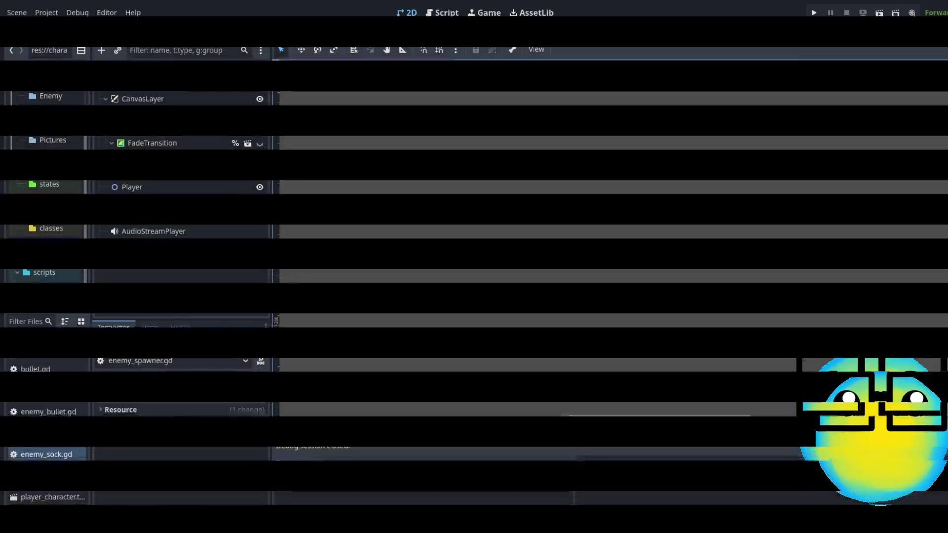
Zoom the 2D viewport, then scroll through the debugger's Errors (19) warning list.
{"action": "scroll", "coordinate": [563, 206], "scroll_direction": "down", "scroll_amount": 5}
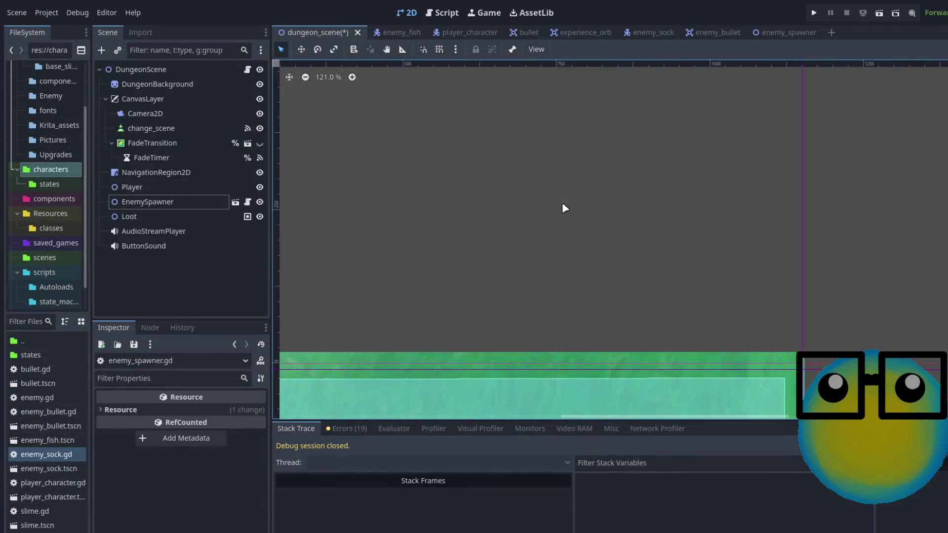
{"action": "scroll", "coordinate": [560, 217], "scroll_direction": "down", "scroll_amount": 3}
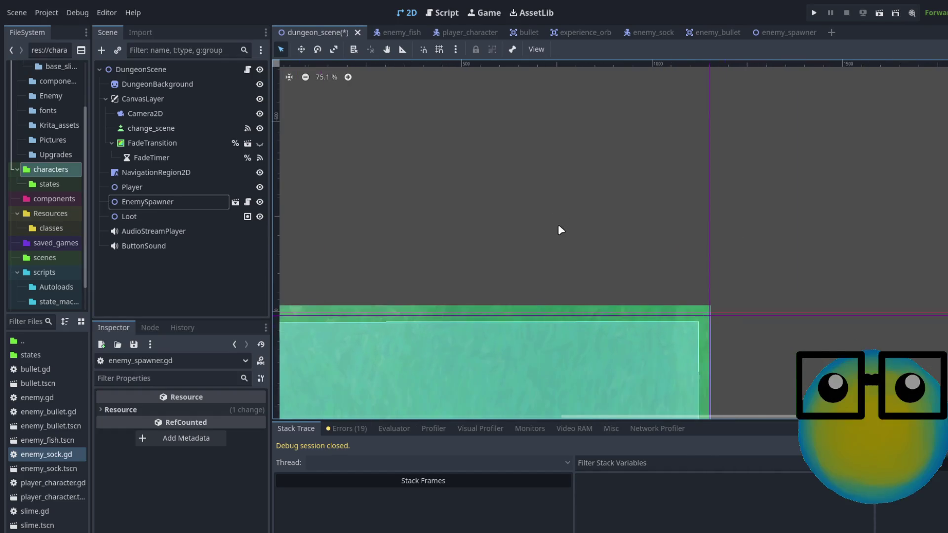
{"action": "scroll", "coordinate": [559, 229], "scroll_direction": "down", "scroll_amount": 4}
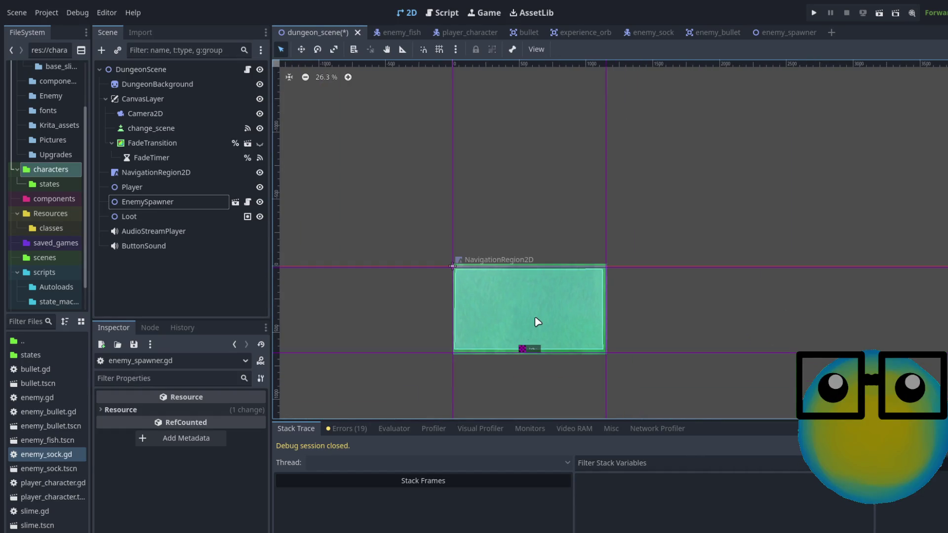
{"action": "scroll", "coordinate": [533, 356], "scroll_direction": "up", "scroll_amount": 3}
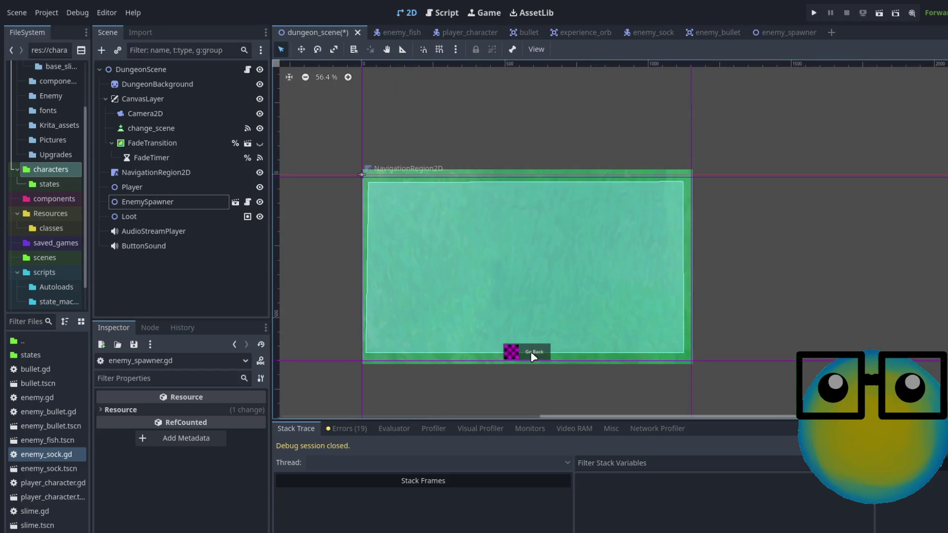
{"action": "scroll", "coordinate": [524, 331], "scroll_direction": "up", "scroll_amount": 1}
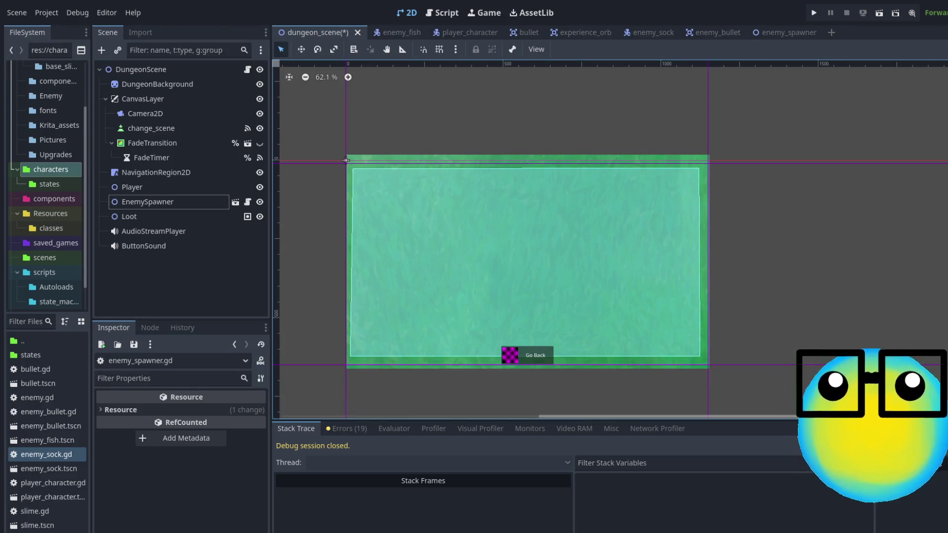
{"action": "left_click", "coordinate": [345, 428]}
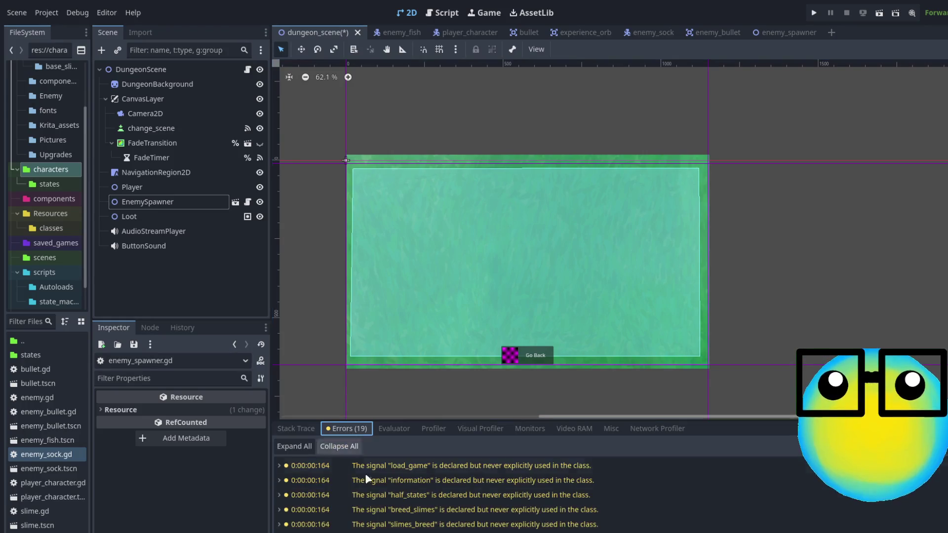
{"action": "scroll", "coordinate": [589, 494], "scroll_direction": "down", "scroll_amount": 3}
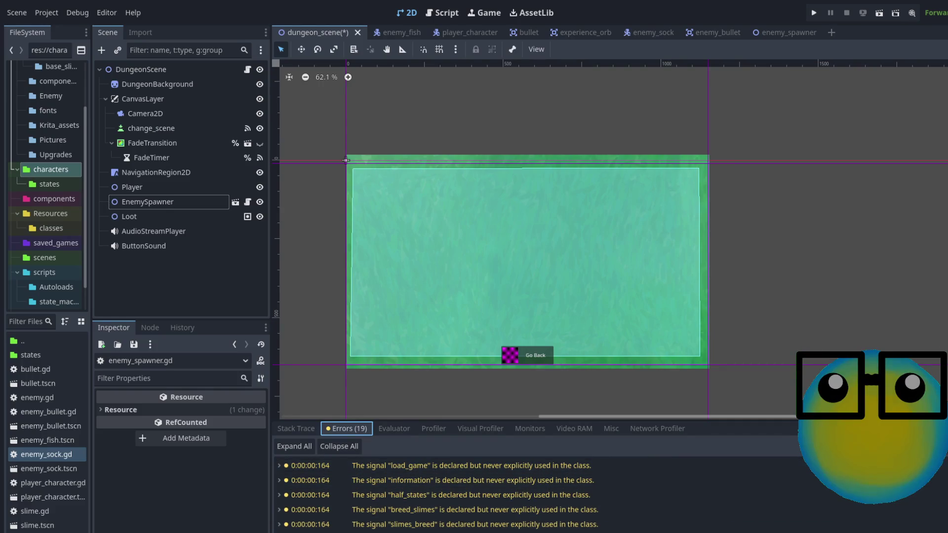
{"action": "scroll", "coordinate": [494, 494], "scroll_direction": "down", "scroll_amount": 5}
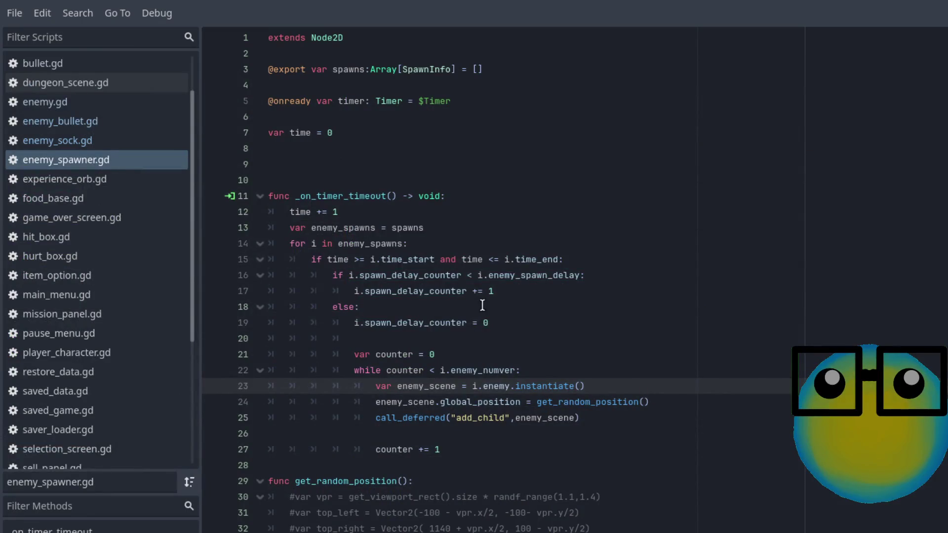
Inspect the spawns usages, the SpawnInfo type on line 3 and the for-loop on line 14.
{"action": "left_click", "coordinate": [392, 212]}
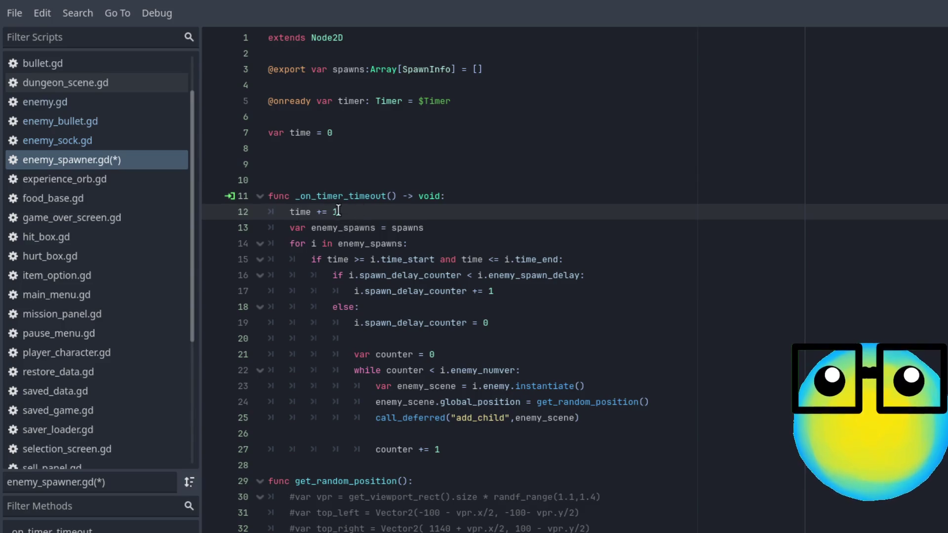
{"action": "left_click", "coordinate": [276, 242]}
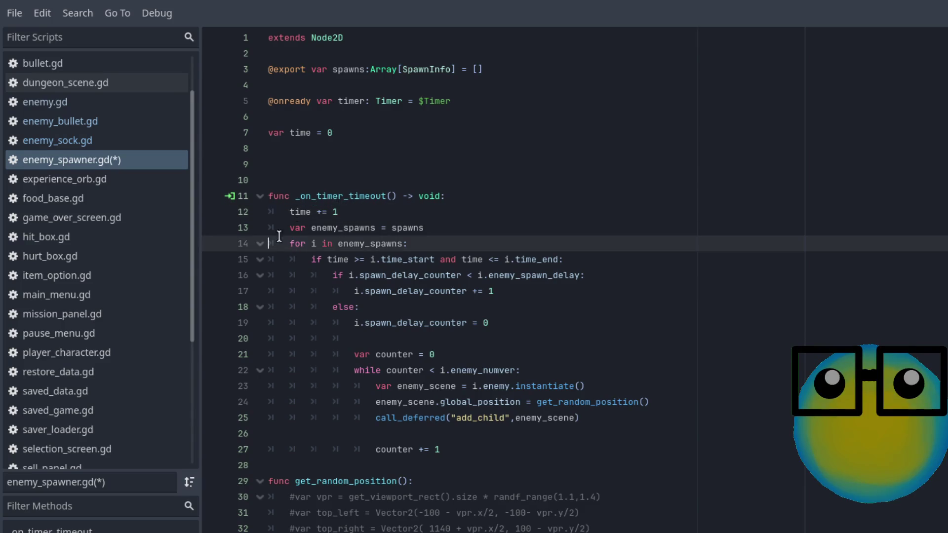
{"action": "left_click", "coordinate": [284, 227]}
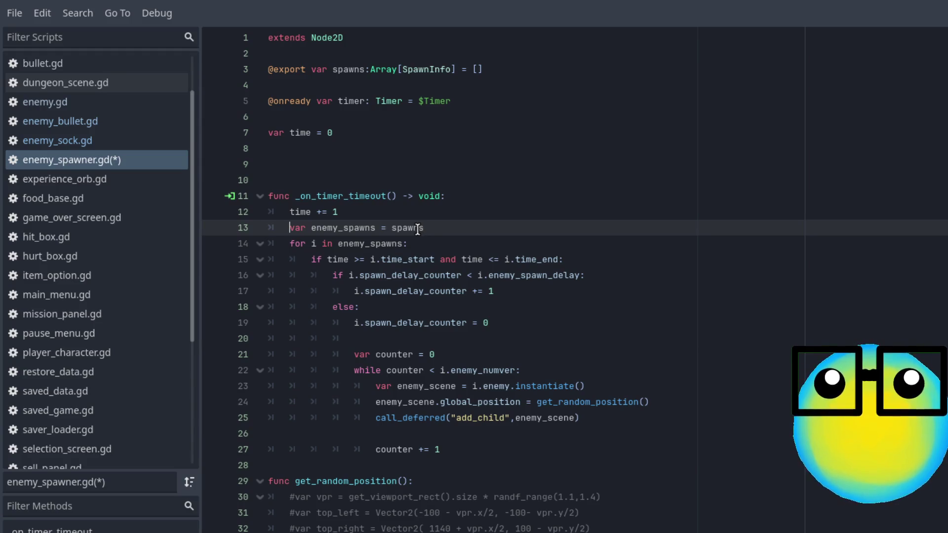
{"action": "double_click", "coordinate": [419, 228]}
{"action": "left_click", "coordinate": [345, 69]}
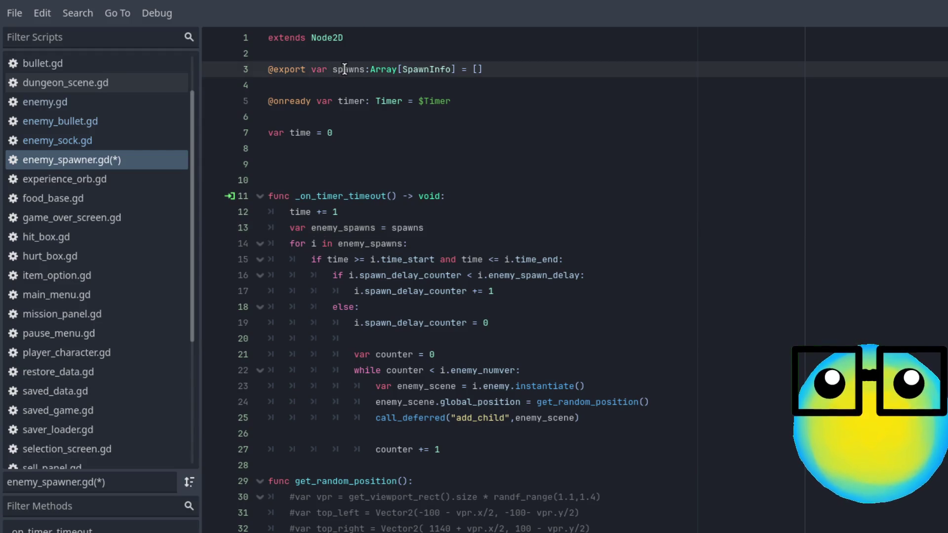
{"action": "double_click", "coordinate": [428, 70]}
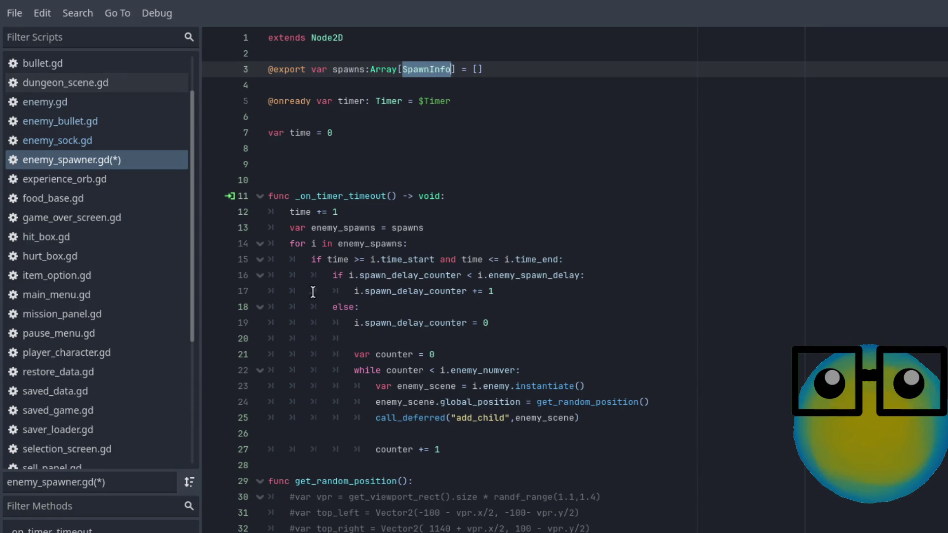
{"action": "left_click_drag", "start_coordinate": [307, 244], "coordinate": [397, 243]}
{"action": "left_click", "coordinate": [466, 231]}
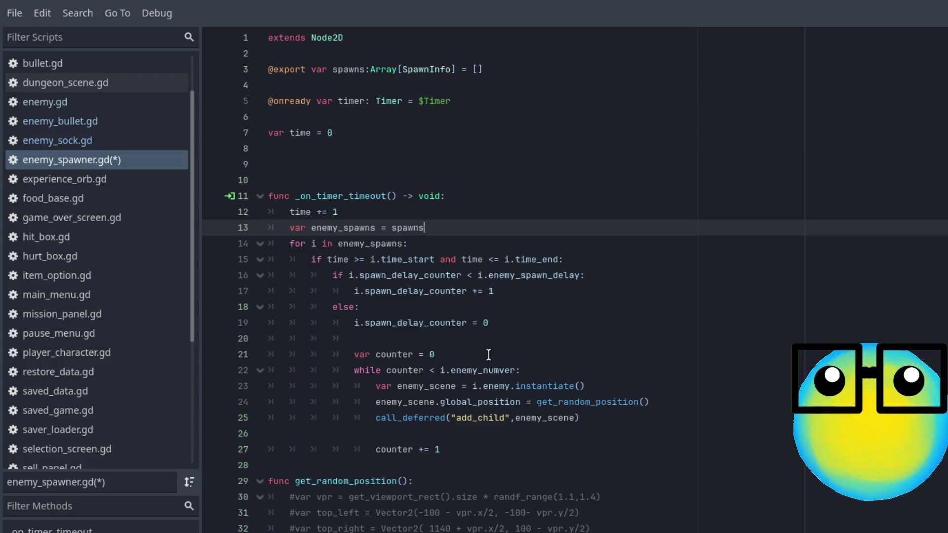
Highlight the counter usages on line 21, then save enemy_spawner.gd with Ctrl+S.
{"action": "left_click", "coordinate": [389, 353]}
{"action": "double_click", "coordinate": [389, 354]}
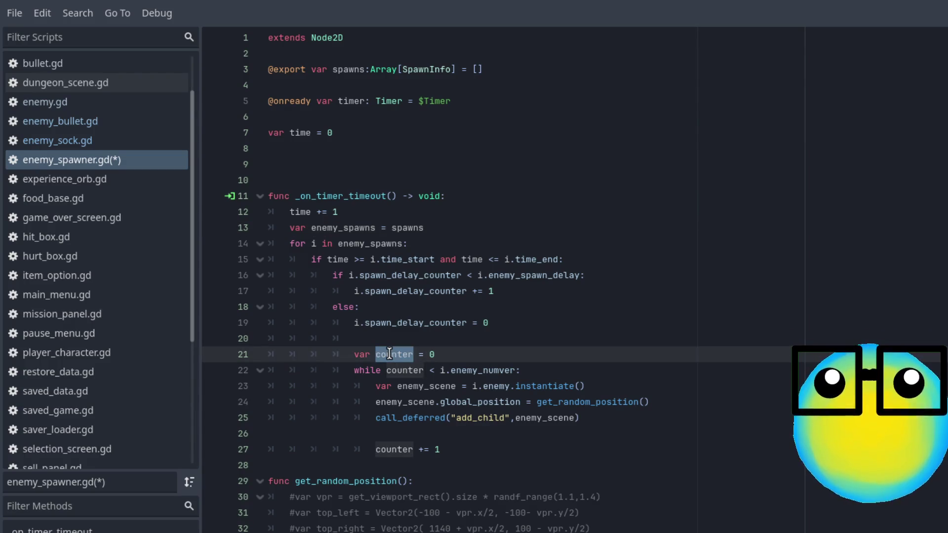
{"action": "left_click", "coordinate": [525, 352]}
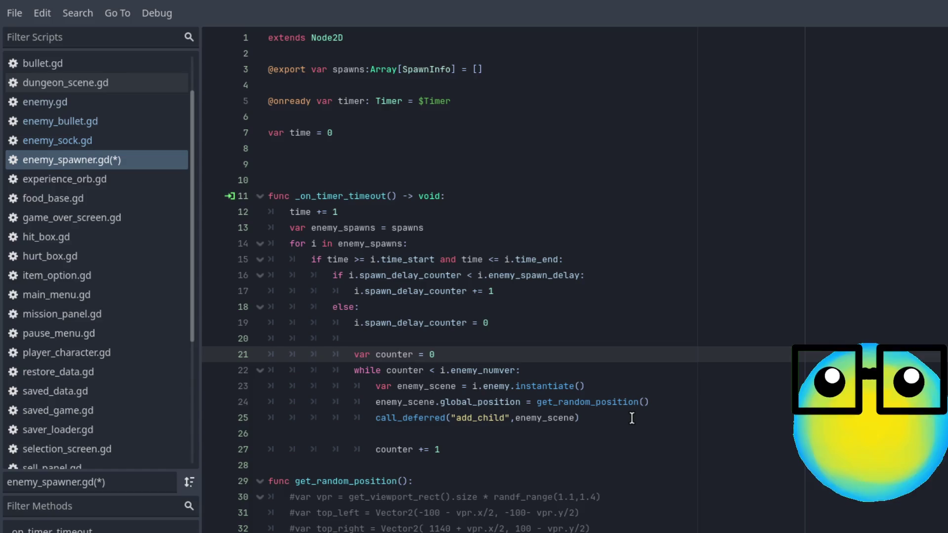
{"action": "key", "text": "ctrl+s"}
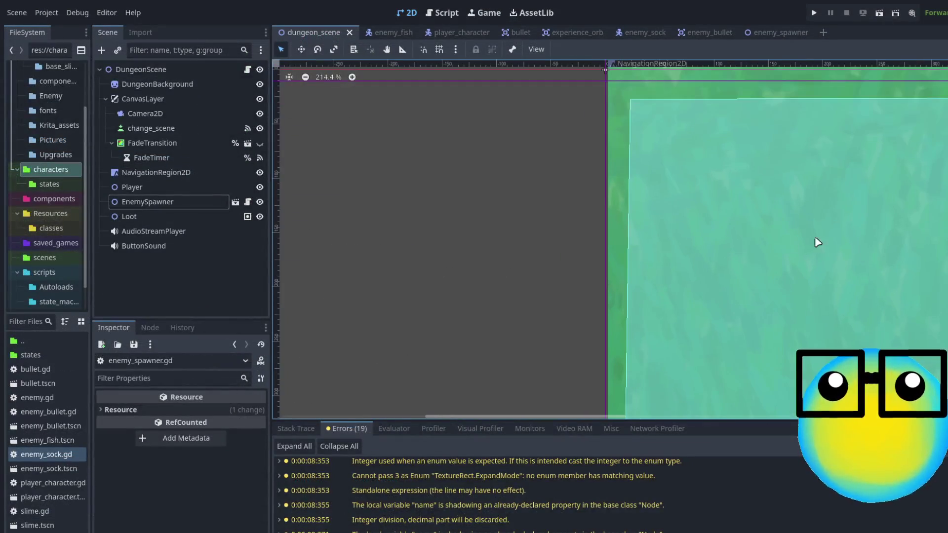
Select EnemySpawner and expand spawn waves 0 and 1, resetting wave 0's end time.
{"action": "left_click", "coordinate": [167, 202]}
{"action": "scroll", "coordinate": [173, 421], "scroll_direction": "up", "scroll_amount": 2}
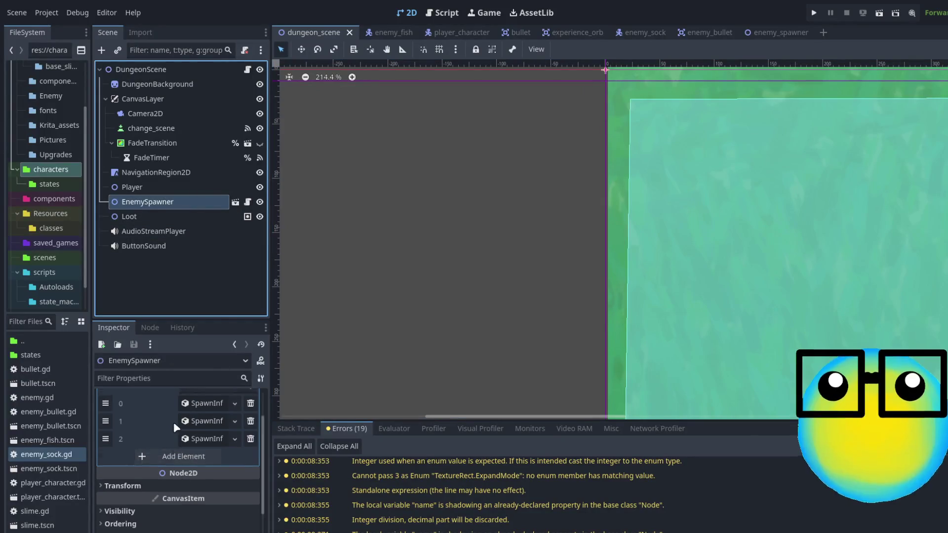
{"action": "left_click", "coordinate": [198, 426]}
{"action": "scroll", "coordinate": [197, 430], "scroll_direction": "down", "scroll_amount": 1}
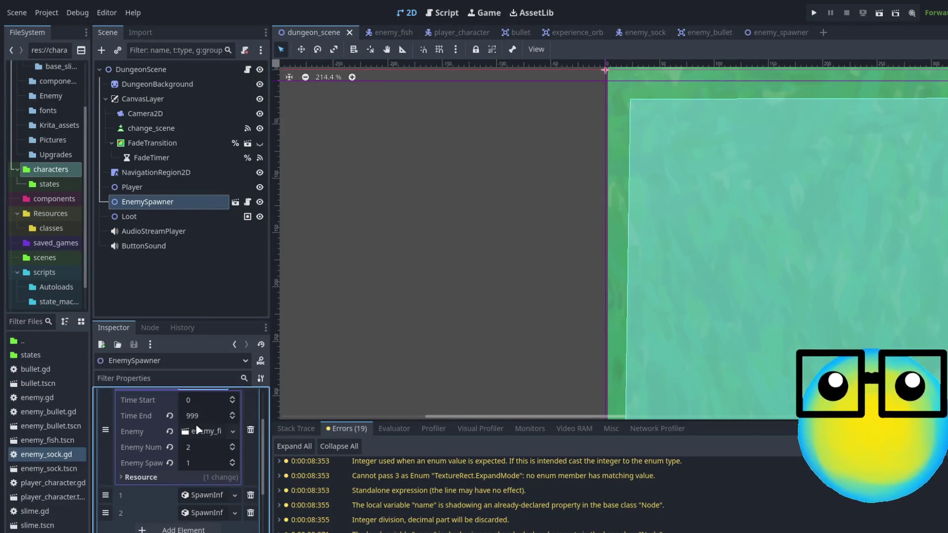
{"action": "left_click", "coordinate": [169, 415]}
{"action": "left_click", "coordinate": [191, 496]}
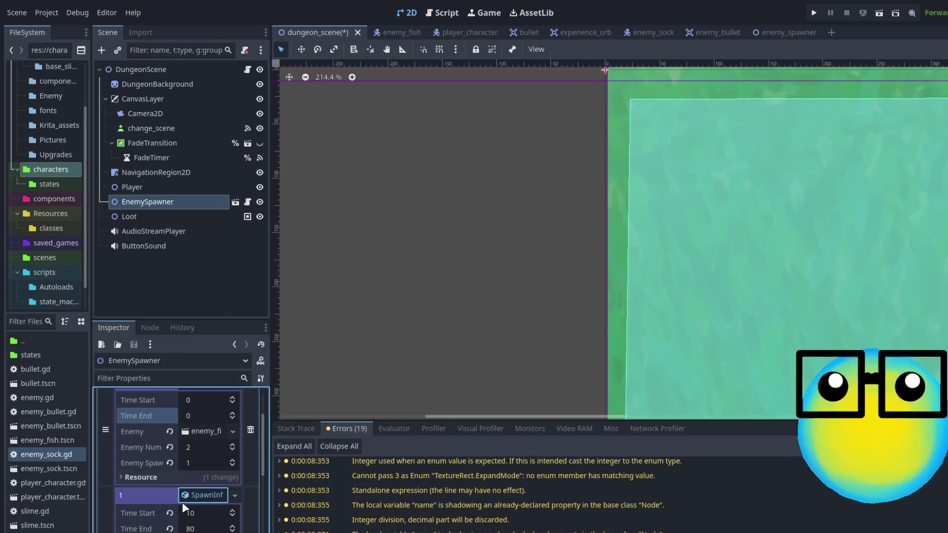
{"action": "scroll", "coordinate": [147, 497], "scroll_direction": "down", "scroll_amount": 2}
{"action": "scroll", "coordinate": [157, 491], "scroll_direction": "up", "scroll_amount": 1}
{"action": "scroll", "coordinate": [161, 485], "scroll_direction": "up", "scroll_amount": 1}
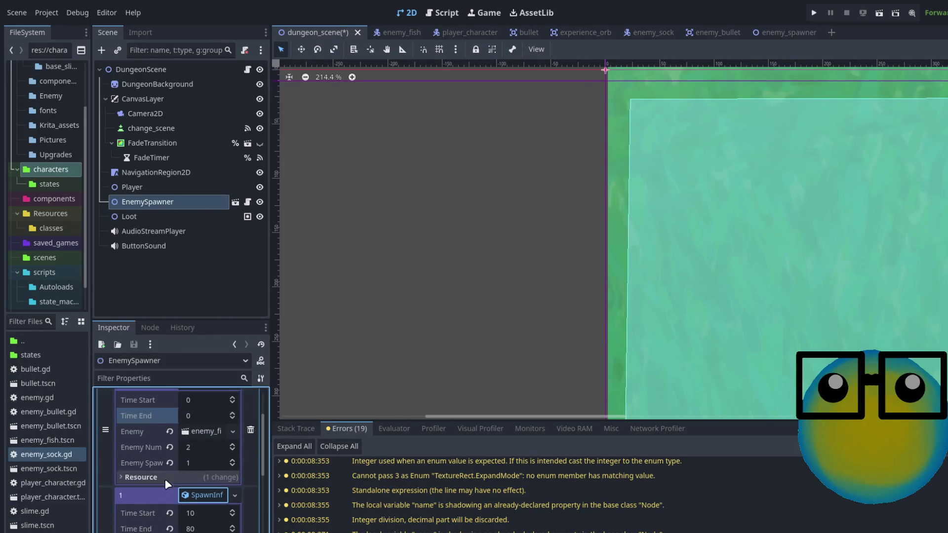
Set spawn wave 0's Time End to 10 and Enemy Num to 4.
{"action": "left_click", "coordinate": [199, 415]}
{"action": "type", "text": "10"}
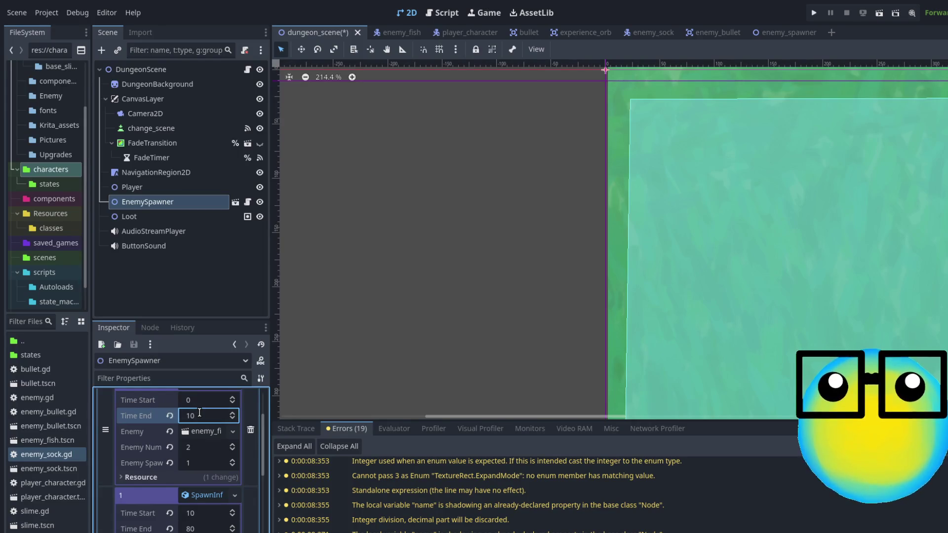
{"action": "scroll", "coordinate": [198, 444], "scroll_direction": "up", "scroll_amount": 1}
{"action": "left_click", "coordinate": [195, 490]}
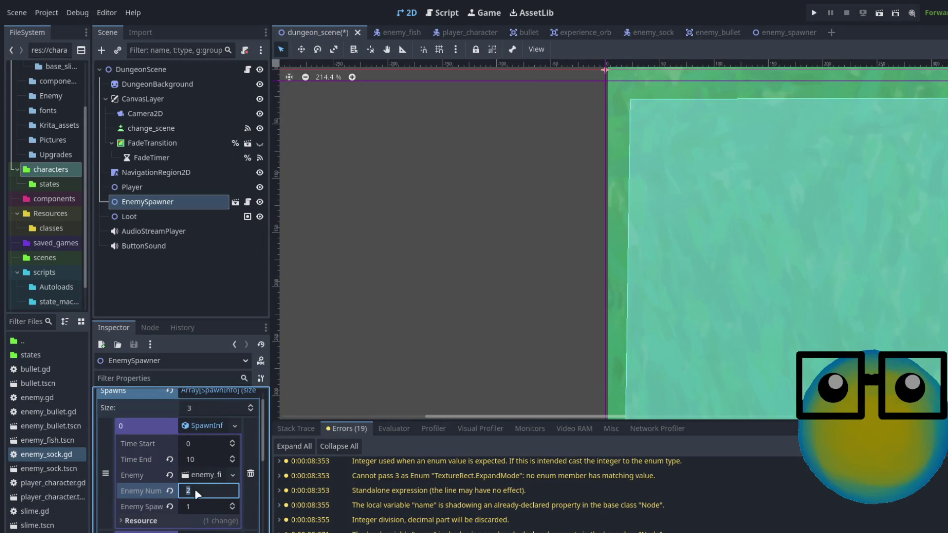
{"action": "type", "text": "4"}
{"action": "key", "text": "Return"}
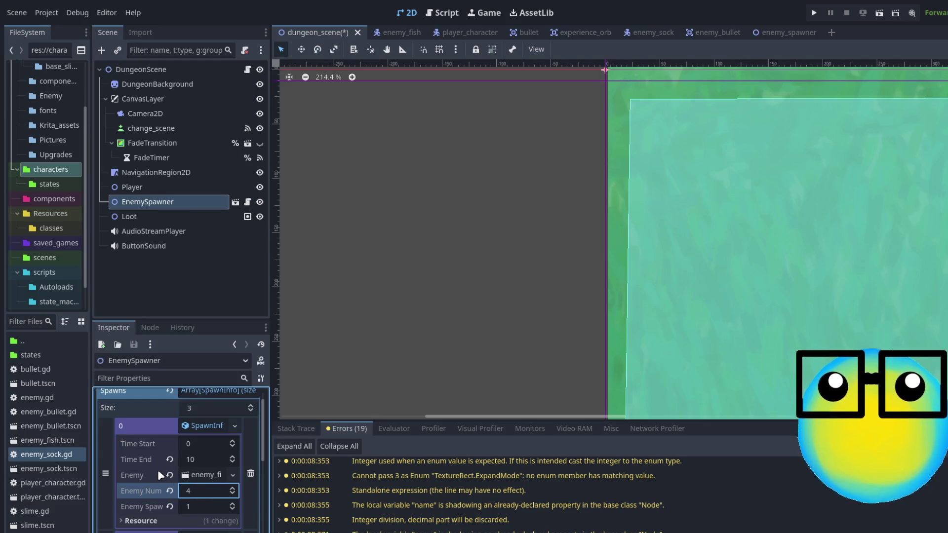
Set spawn wave 1's Time End to 15.
{"action": "scroll", "coordinate": [198, 486], "scroll_direction": "up", "scroll_amount": 1}
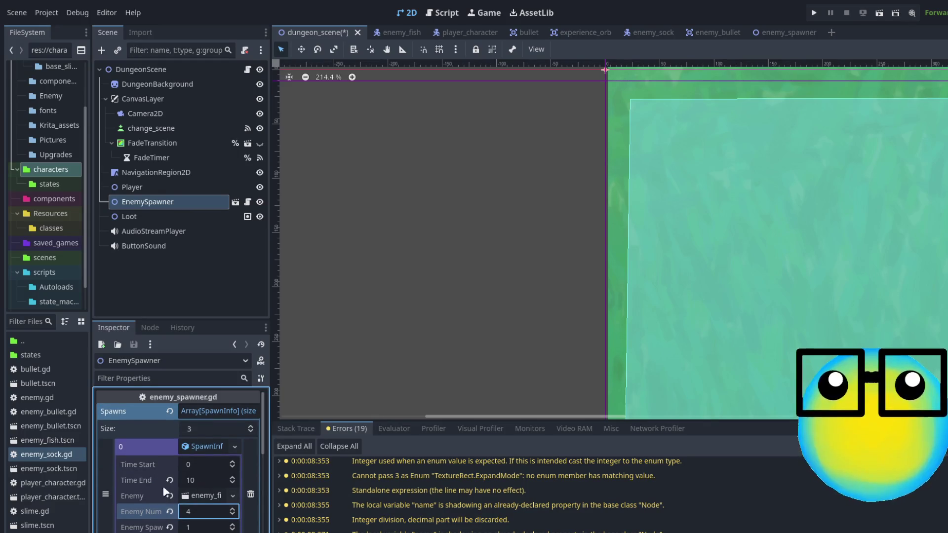
{"action": "scroll", "coordinate": [165, 488], "scroll_direction": "down", "scroll_amount": 1}
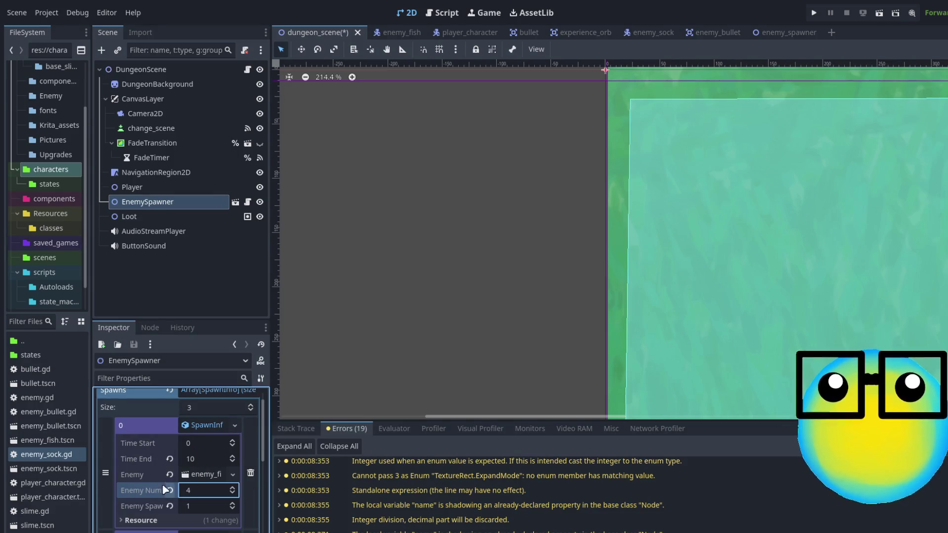
{"action": "scroll", "coordinate": [170, 507], "scroll_direction": "down", "scroll_amount": 4}
{"action": "scroll", "coordinate": [171, 511], "scroll_direction": "down", "scroll_amount": 1}
{"action": "left_click", "coordinate": [203, 464]}
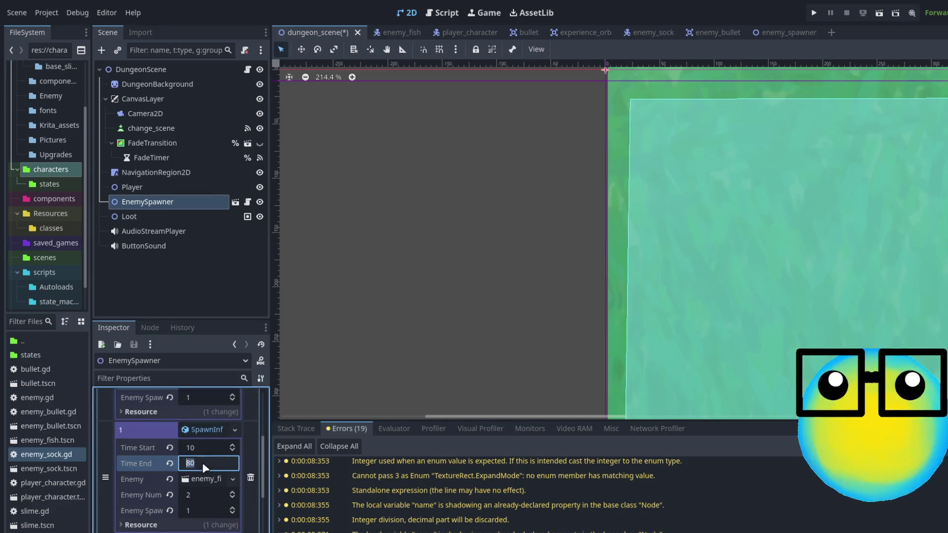
{"action": "type", "text": "15"}
{"action": "key", "text": "Return"}
Run the project with F5, bringing up the Start/Quit title menu.
{"action": "scroll", "coordinate": [191, 500], "scroll_direction": "down", "scroll_amount": 2}
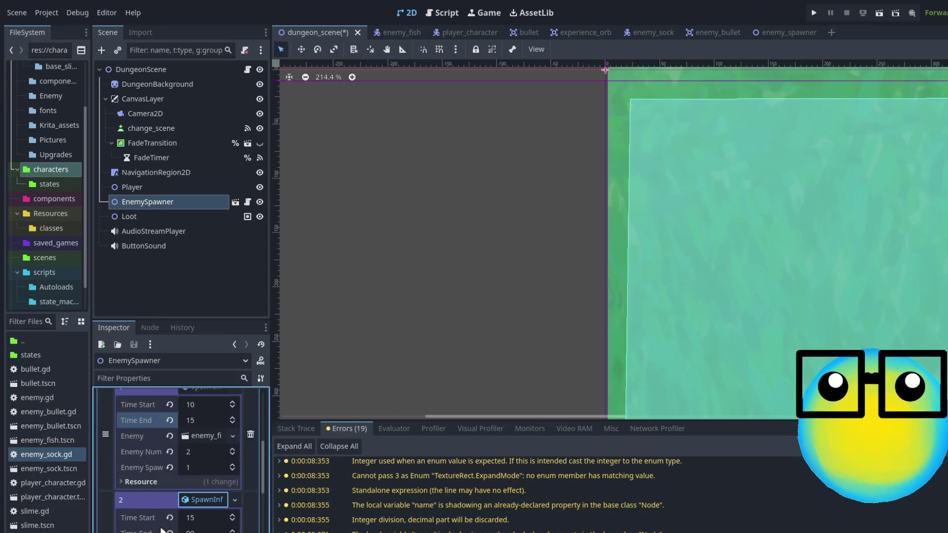
{"action": "scroll", "coordinate": [162, 531], "scroll_direction": "down", "scroll_amount": 4}
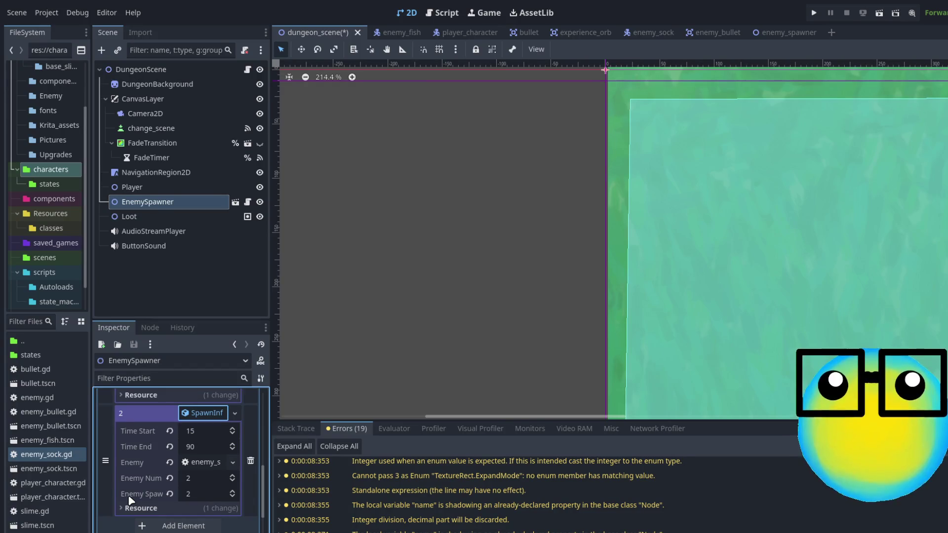
{"action": "scroll", "coordinate": [146, 487], "scroll_direction": "up", "scroll_amount": 1}
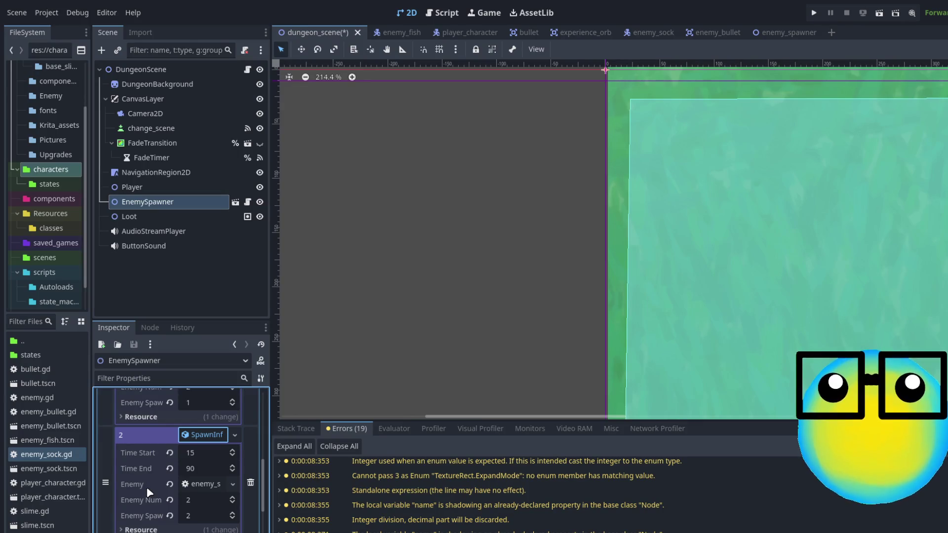
{"action": "key", "text": "F5"}
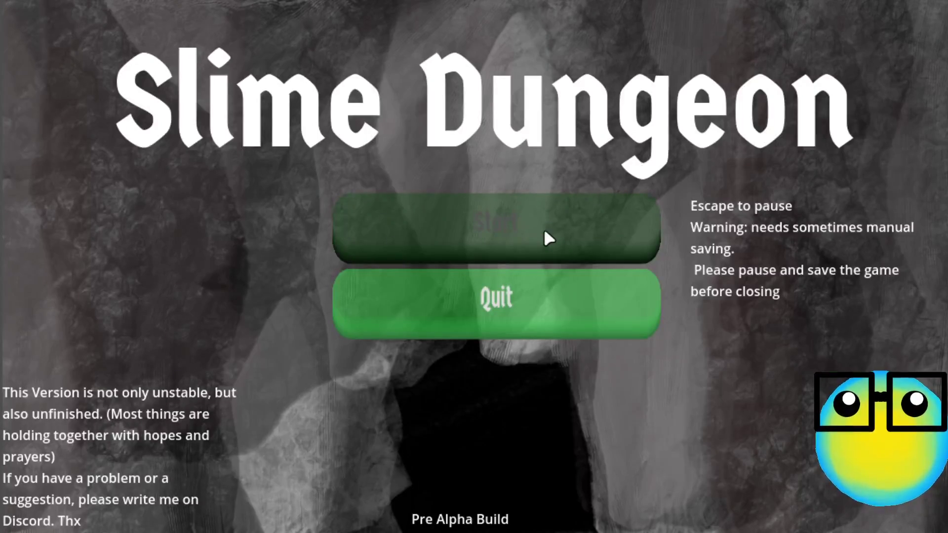
Start a run, restart it after Game Over, then put the caret on line 10 of enemy_spawner.gd.
{"action": "left_click", "coordinate": [544, 232]}
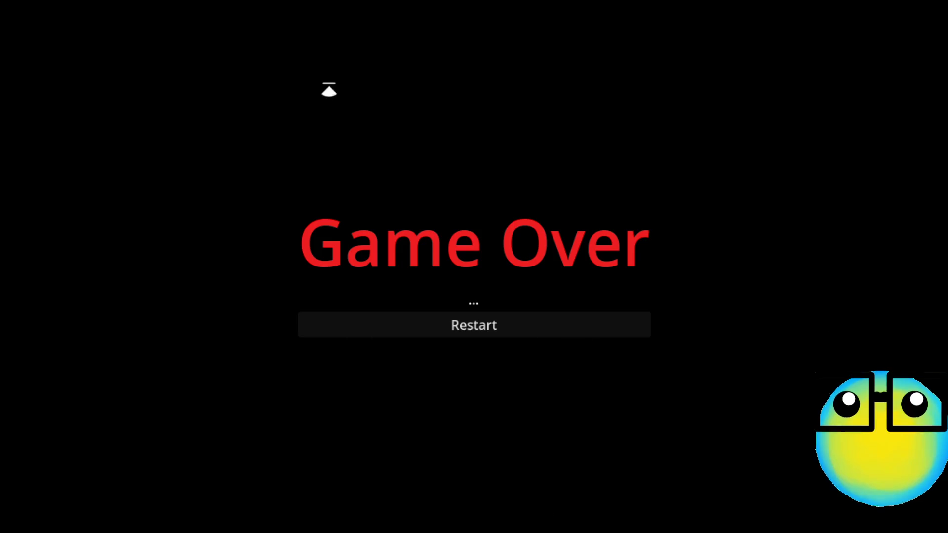
{"action": "left_click", "coordinate": [489, 324]}
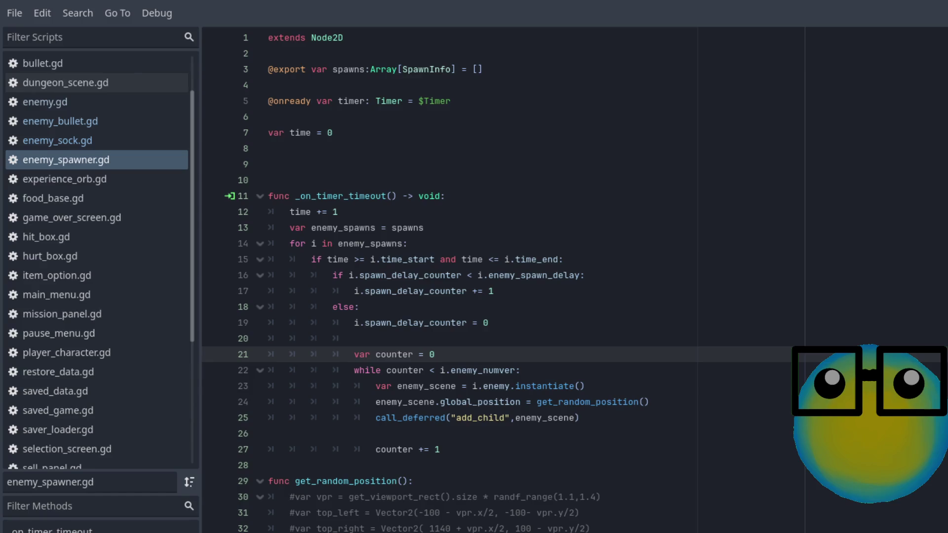
{"action": "left_click", "coordinate": [798, 180]}
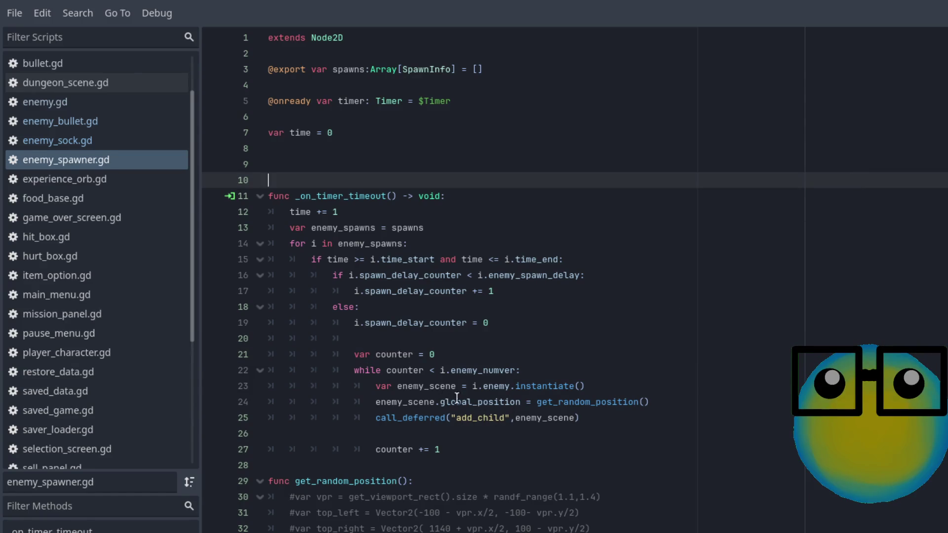
Select i.enemy on line 23, jump to the SpawnInfo definition and inspect its enemy declaration on line 6.
{"action": "left_click_drag", "start_coordinate": [473, 386], "coordinate": [515, 386]}
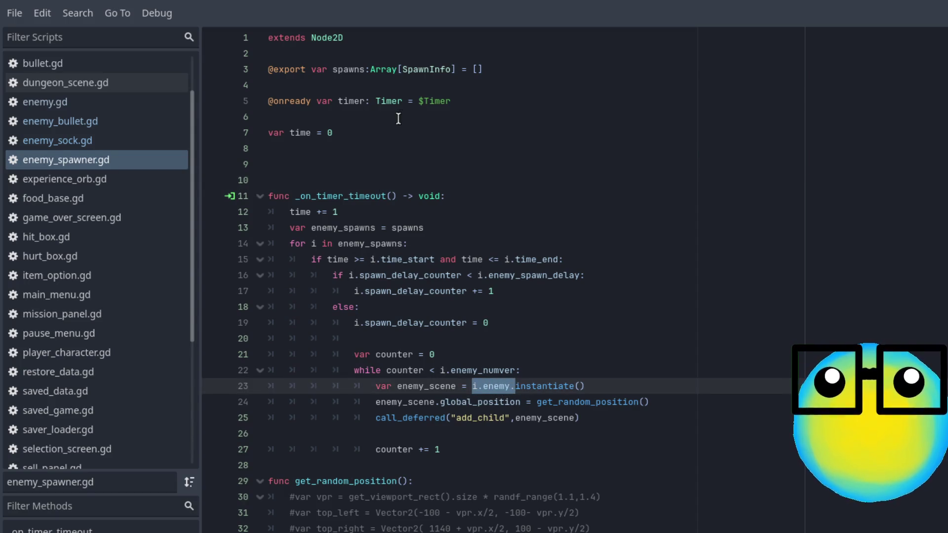
{"action": "left_click", "coordinate": [415, 69], "text": "ctrl"}
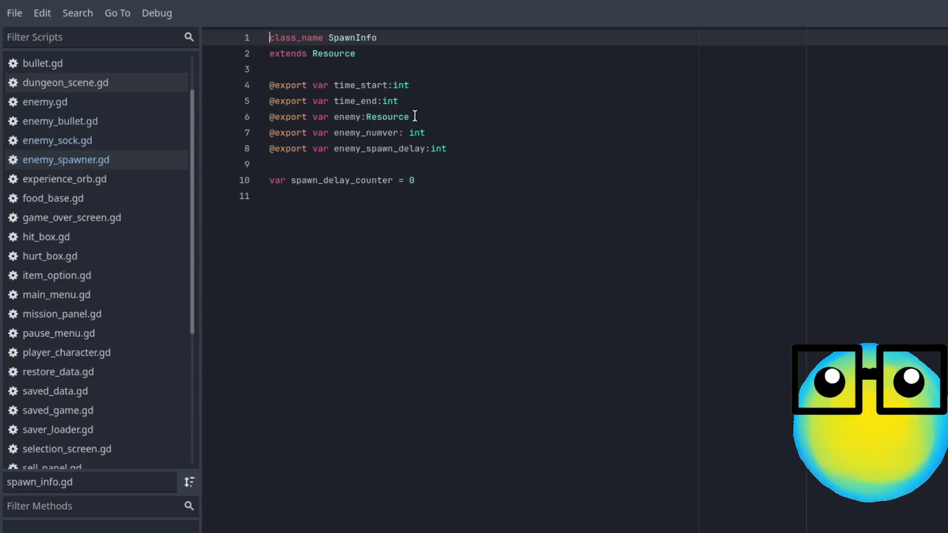
{"action": "double_click", "coordinate": [345, 117]}
{"action": "left_click", "coordinate": [427, 117]}
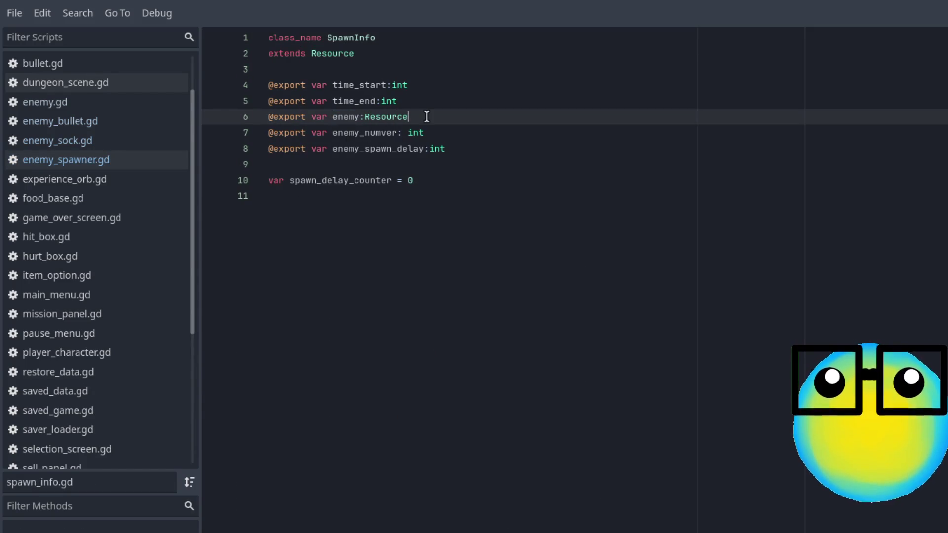
{"action": "key", "text": "ctrl+shift+Left"}
{"action": "key", "text": "ctrl+shift+Left"}
{"action": "key", "text": "ctrl+shift+Left"}
{"action": "left_click", "coordinate": [516, 118]}
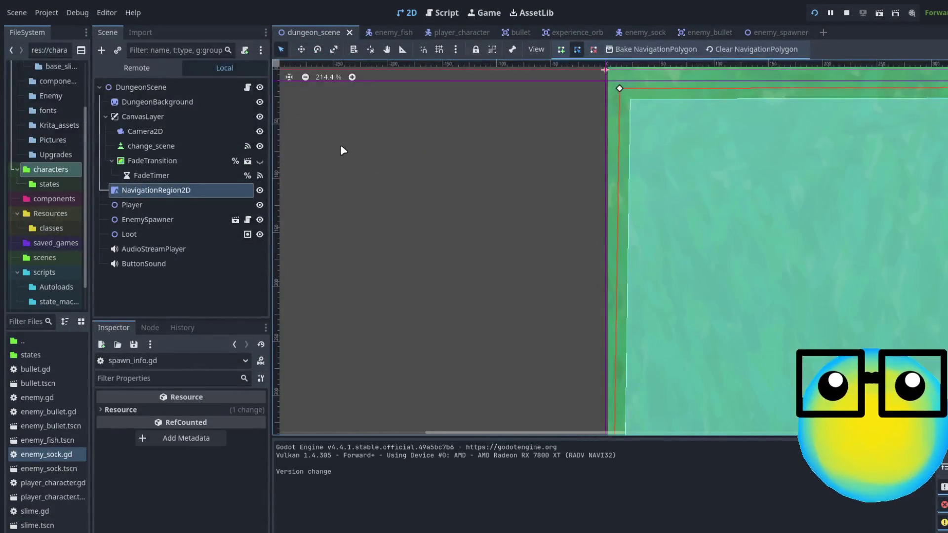
Select EnemySpawner, expand spawn wave 0 and open the scene assigned to its Enemy field.
{"action": "left_click", "coordinate": [153, 220]}
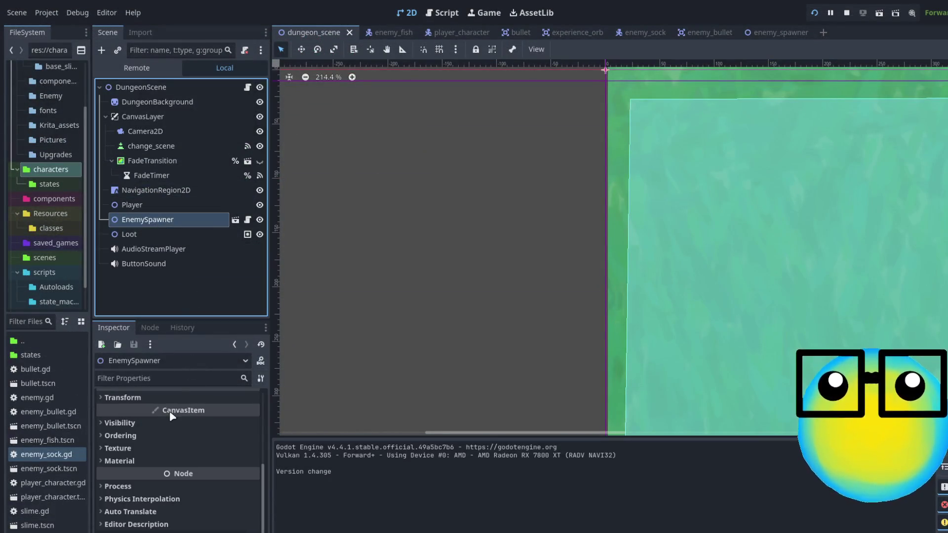
{"action": "scroll", "coordinate": [148, 402], "scroll_direction": "up", "scroll_amount": 5}
{"action": "left_click", "coordinate": [203, 422]}
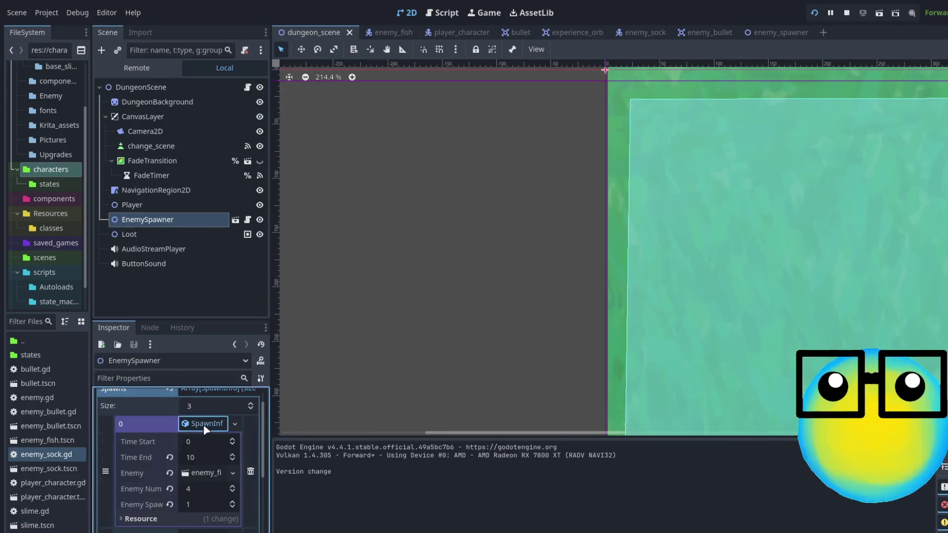
{"action": "scroll", "coordinate": [222, 468], "scroll_direction": "down", "scroll_amount": 1}
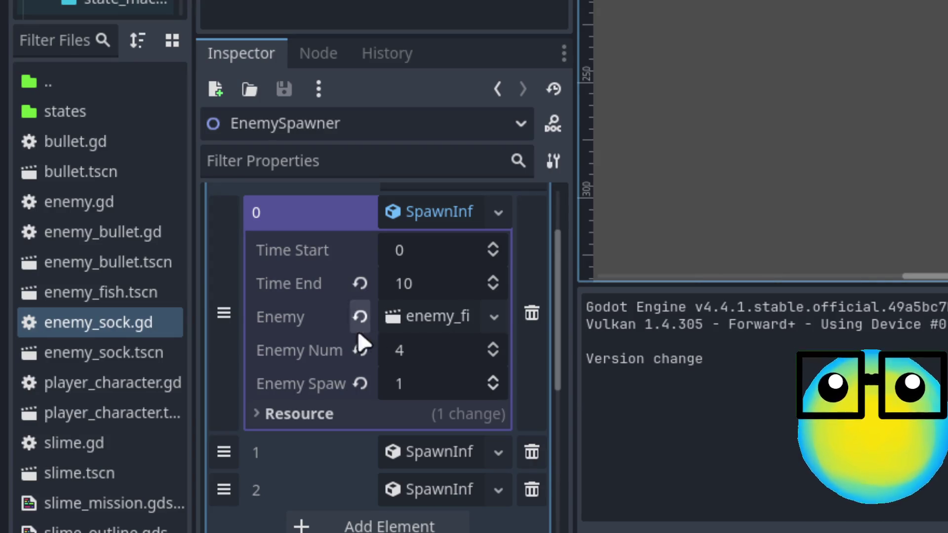
{"action": "left_click", "coordinate": [425, 318]}
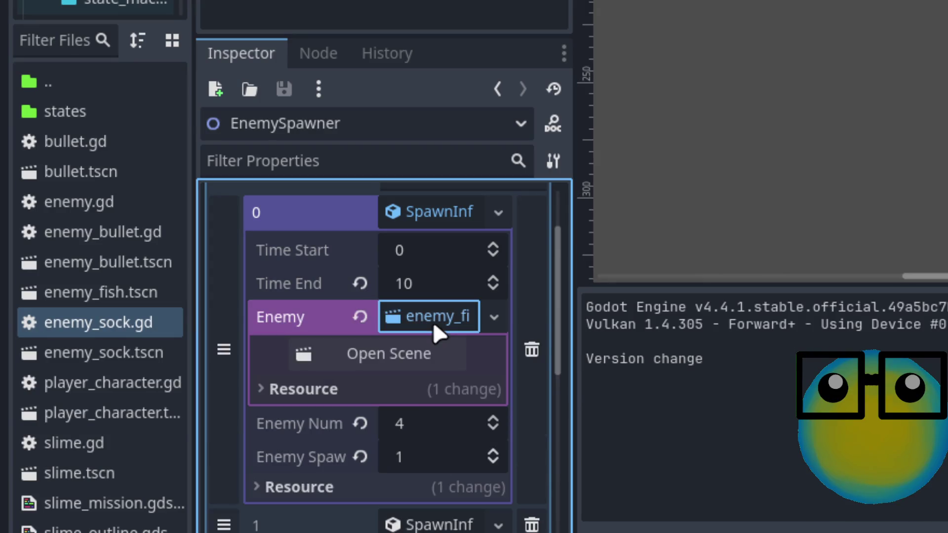
{"action": "left_click", "coordinate": [415, 357]}
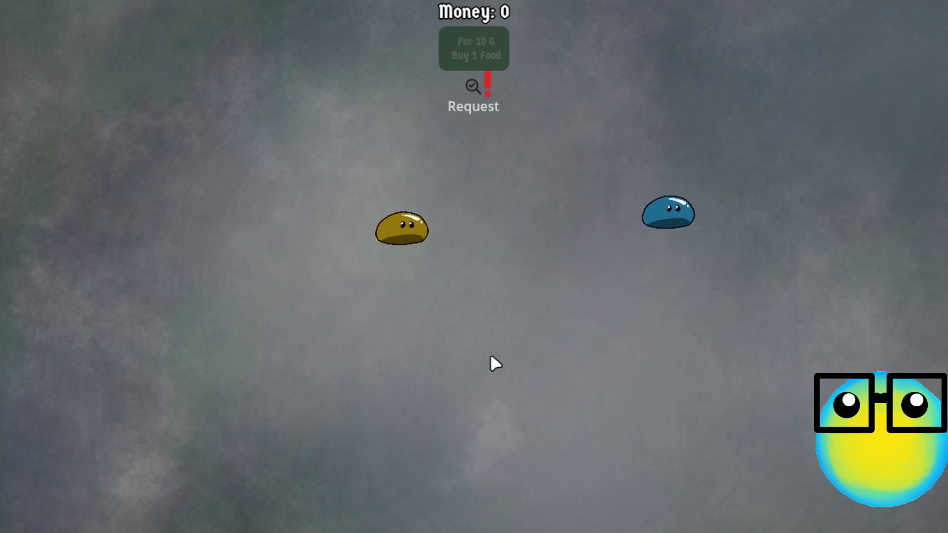
Click the yellow slime in the running game to inspect its stats.
{"action": "left_click", "coordinate": [498, 205]}
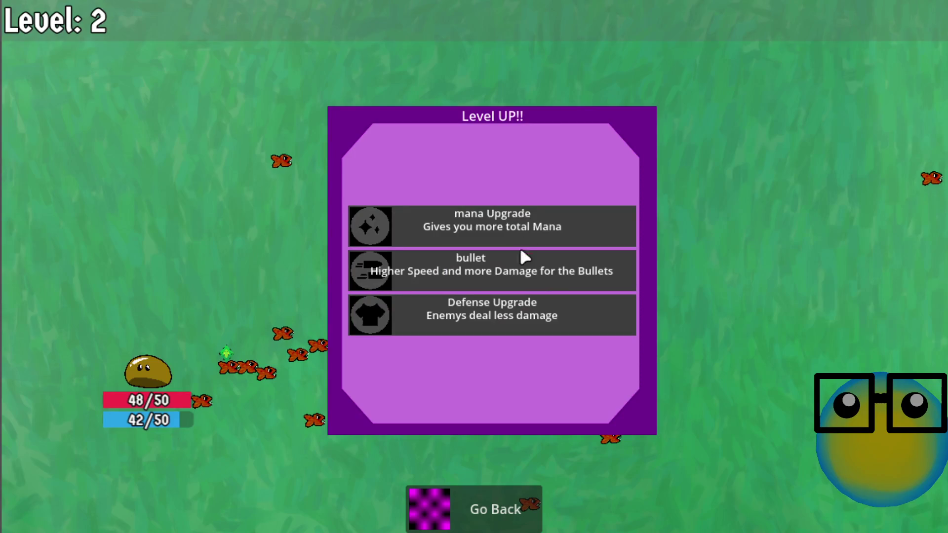
Take the bullet upgrade in the Level UP dialog and resume the mission.
{"action": "left_click", "coordinate": [523, 258]}
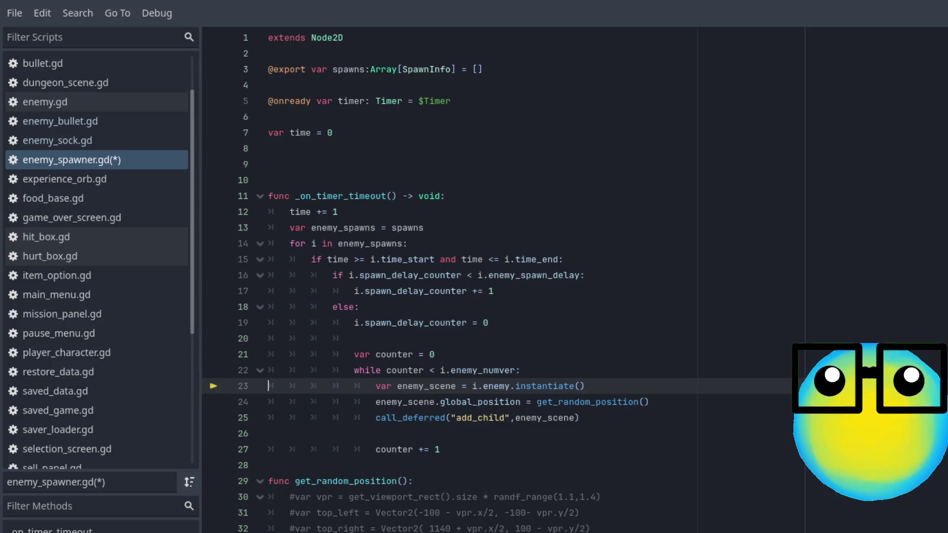
Resume the paused game and jump to the get_random_position definition.
{"action": "key", "text": "ctrl"}
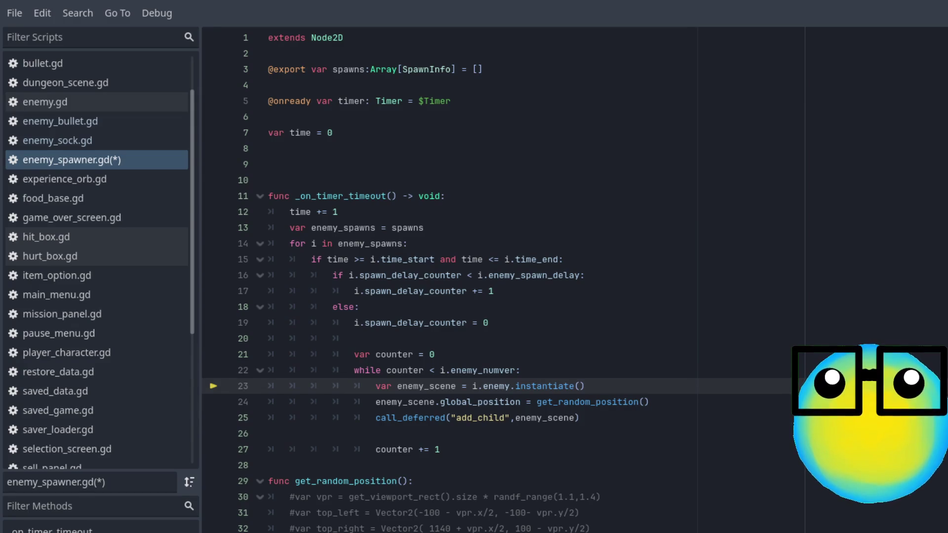
{"action": "key", "text": "F12"}
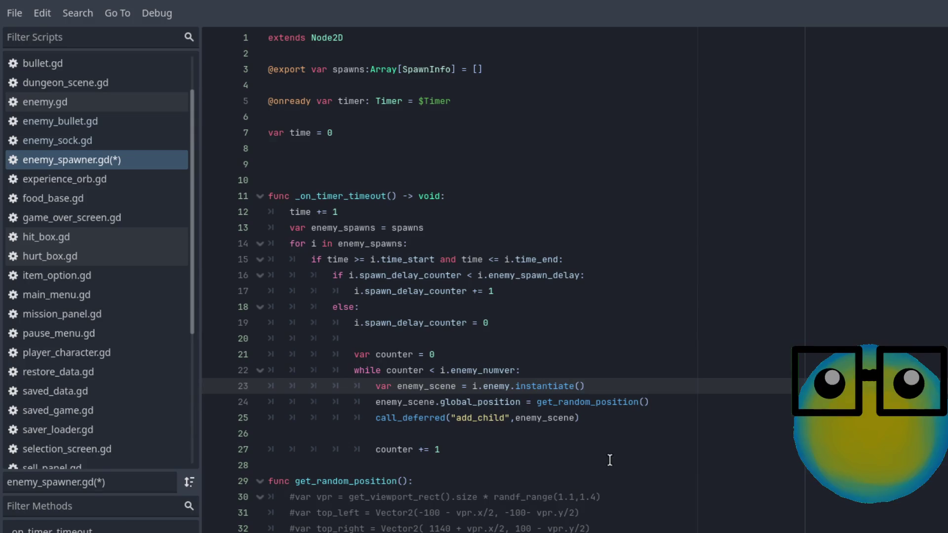
{"action": "left_click", "coordinate": [571, 404], "text": "ctrl"}
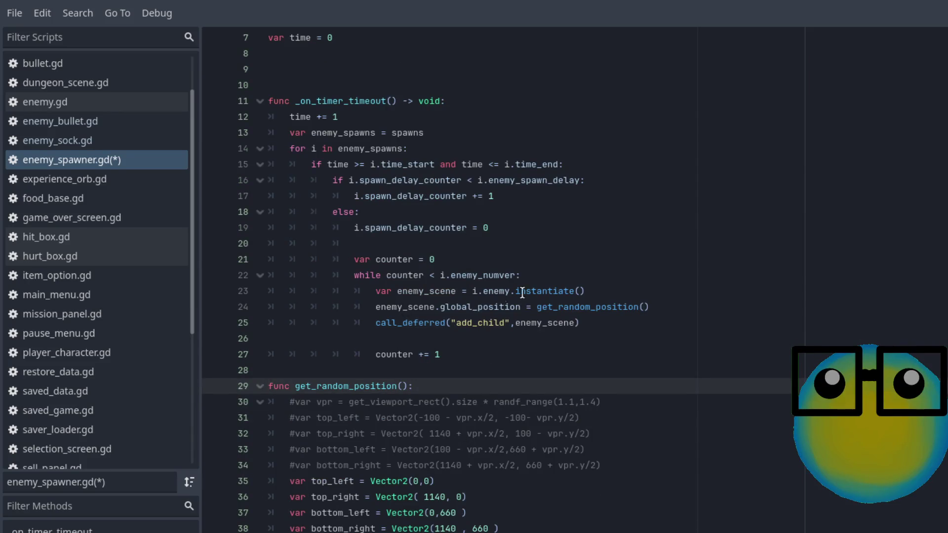
Look through the Variant documentation, then go back to enemy_spawner.gd.
{"action": "left_click", "coordinate": [497, 292], "text": "ctrl"}
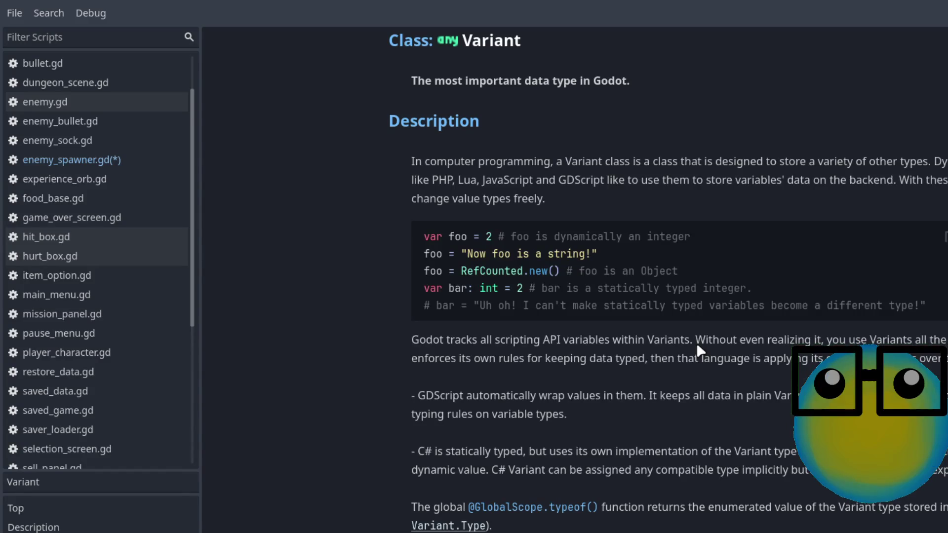
{"action": "scroll", "coordinate": [697, 346], "scroll_direction": "down", "scroll_amount": 5}
{"action": "scroll", "coordinate": [698, 346], "scroll_direction": "up", "scroll_amount": 3}
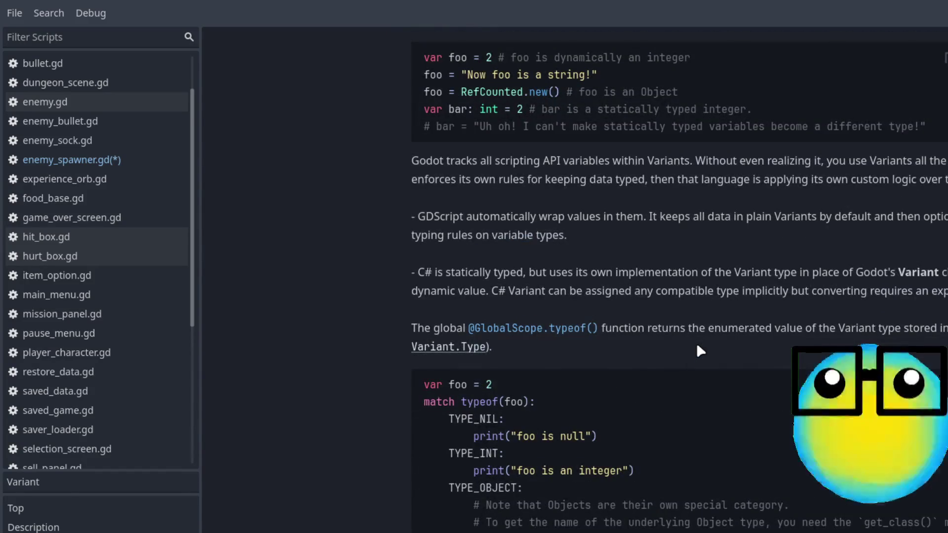
{"action": "scroll", "coordinate": [697, 345], "scroll_direction": "up", "scroll_amount": 3}
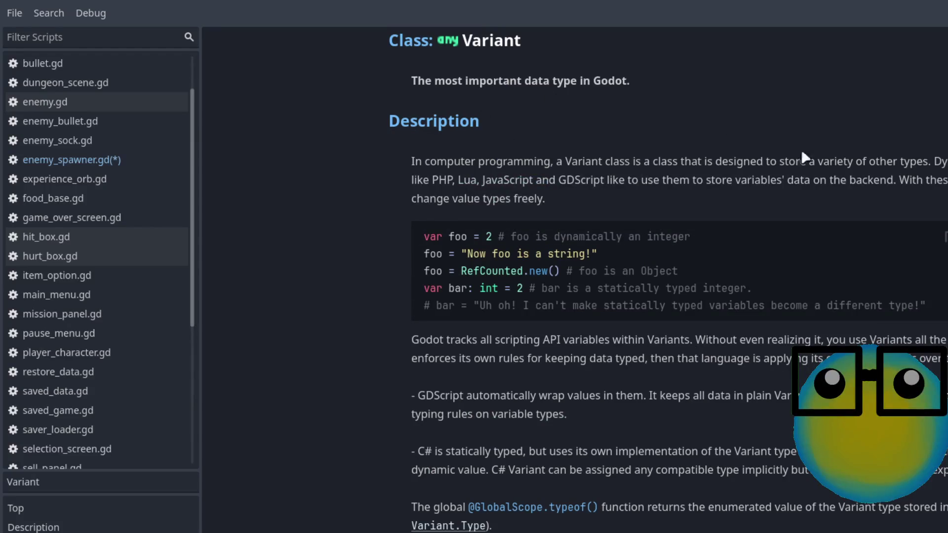
{"action": "key", "text": "alt+Left"}
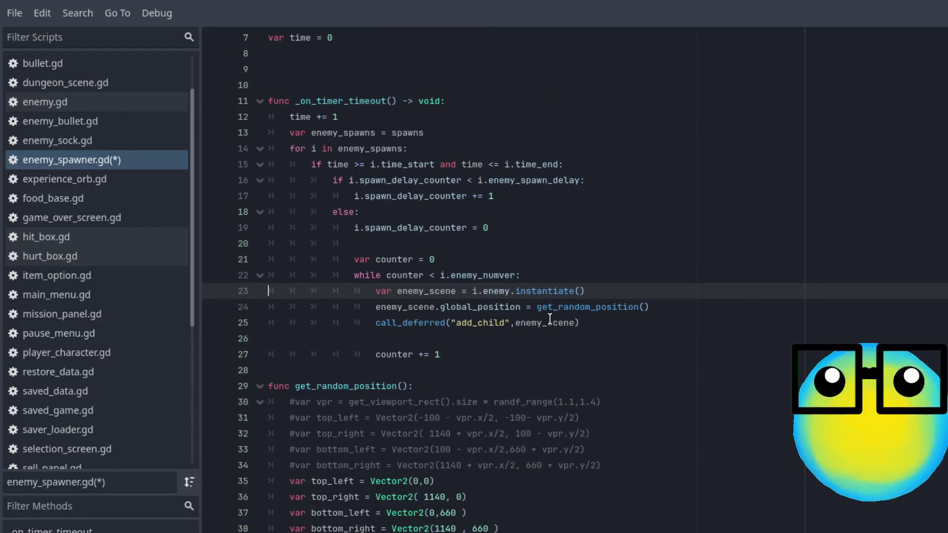
{"action": "scroll", "coordinate": [547, 236], "scroll_direction": "up", "scroll_amount": 2}
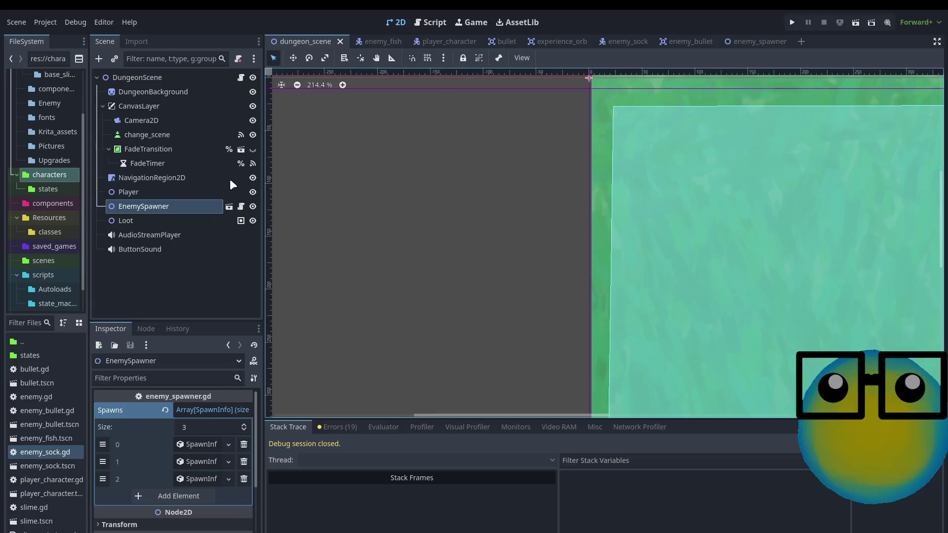
Open the EnemySpawner's own scene and delete its only Spawns entry.
{"action": "left_click", "coordinate": [210, 207]}
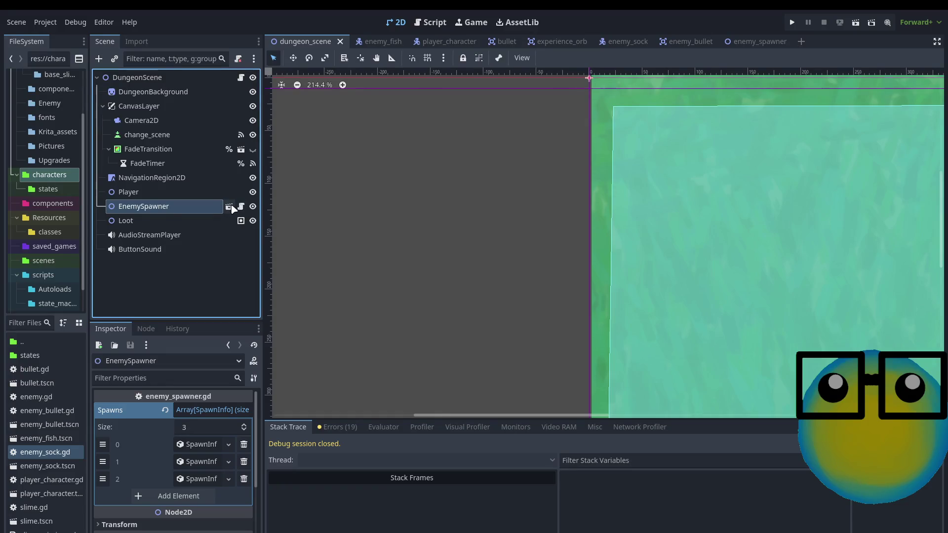
{"action": "left_click", "coordinate": [230, 208]}
{"action": "left_click", "coordinate": [182, 78]}
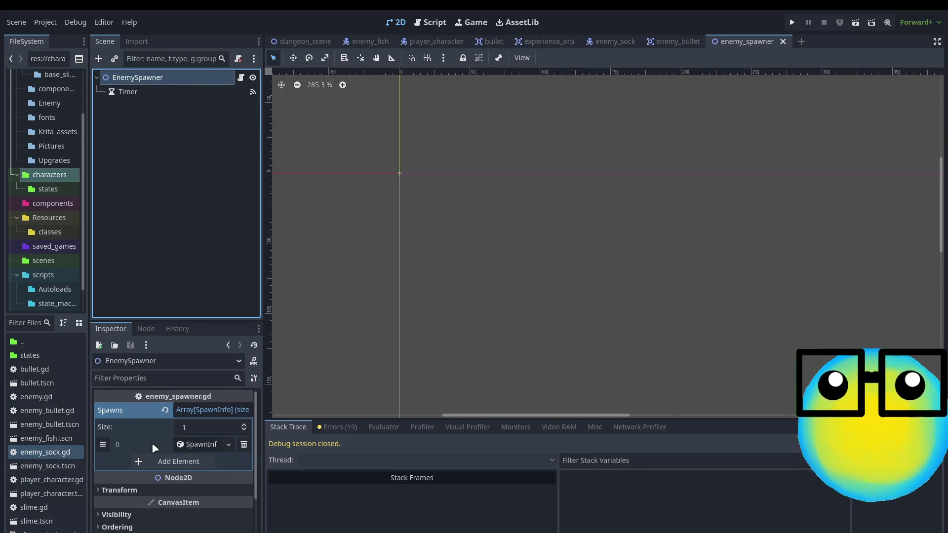
{"action": "left_click", "coordinate": [180, 446]}
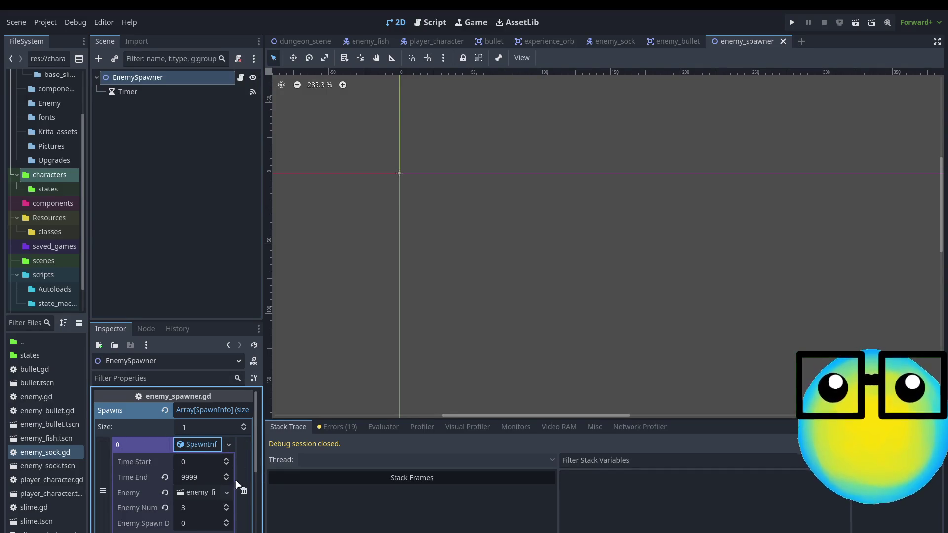
{"action": "left_click", "coordinate": [244, 490]}
{"action": "left_click", "coordinate": [154, 93]}
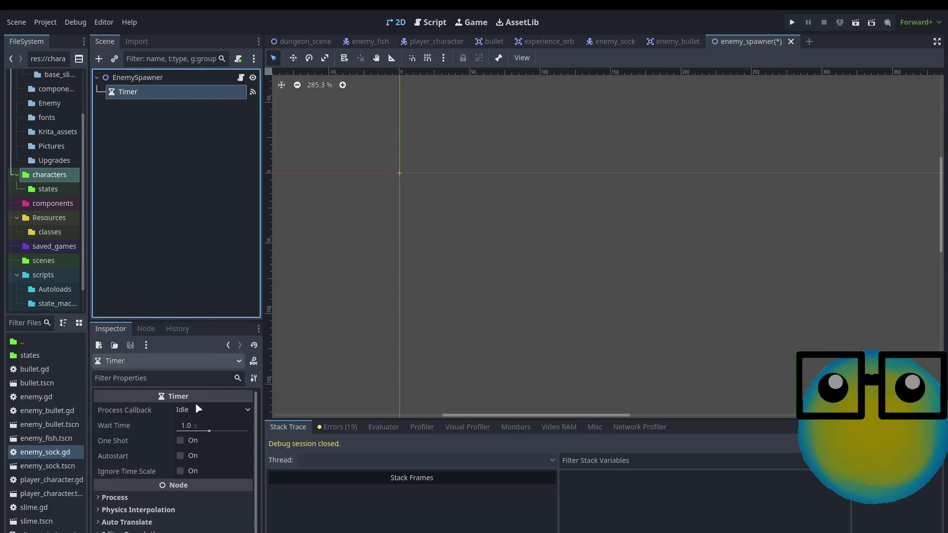
{"action": "left_click", "coordinate": [182, 77]}
In dungeon_scene, clear the EnemySpawner's Spawns array and add back a single entry.
{"action": "left_click", "coordinate": [321, 44]}
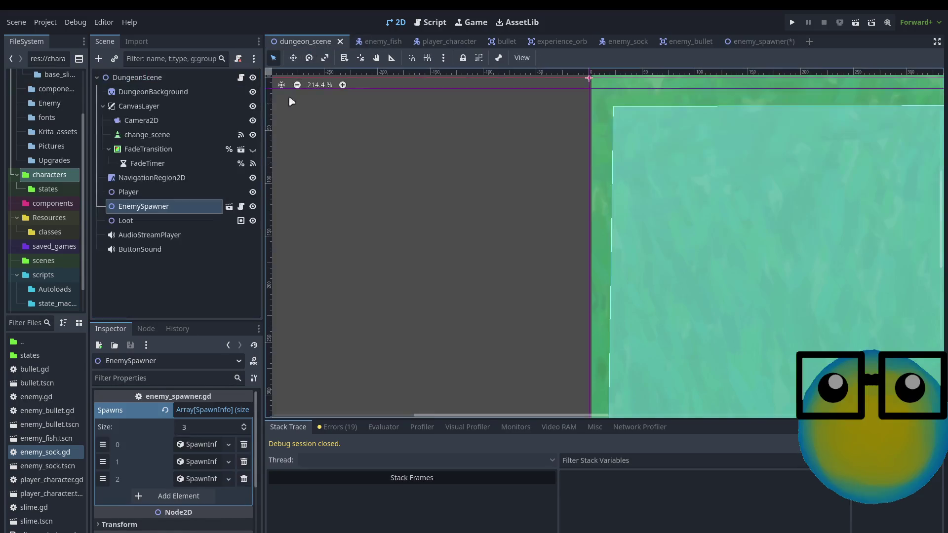
{"action": "left_click", "coordinate": [243, 445]}
{"action": "left_click", "coordinate": [243, 444]}
{"action": "left_click", "coordinate": [244, 444]}
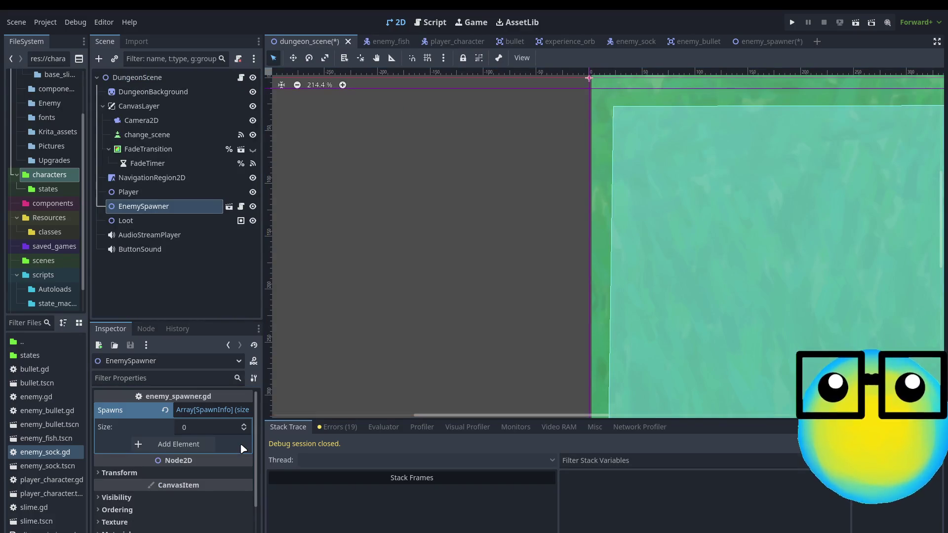
{"action": "left_click", "coordinate": [184, 444]}
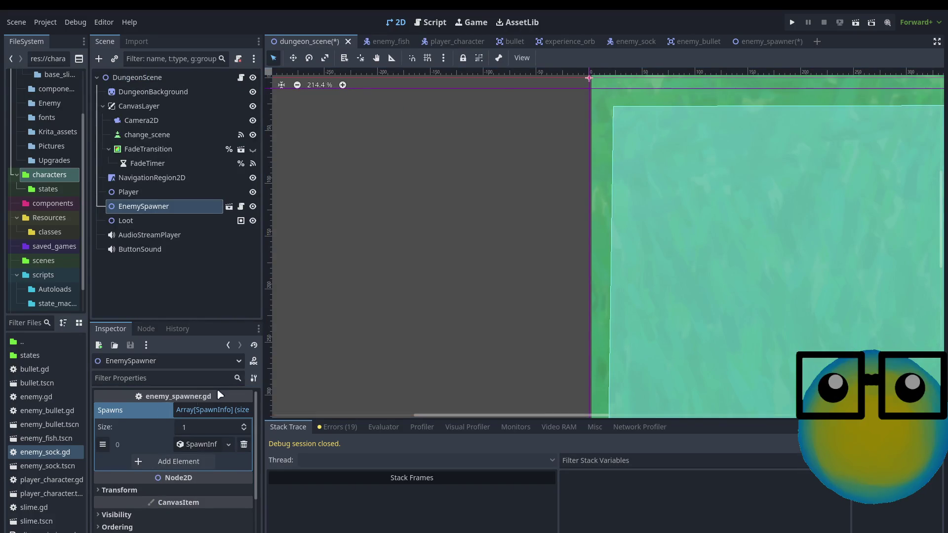
{"action": "left_click", "coordinate": [756, 41]}
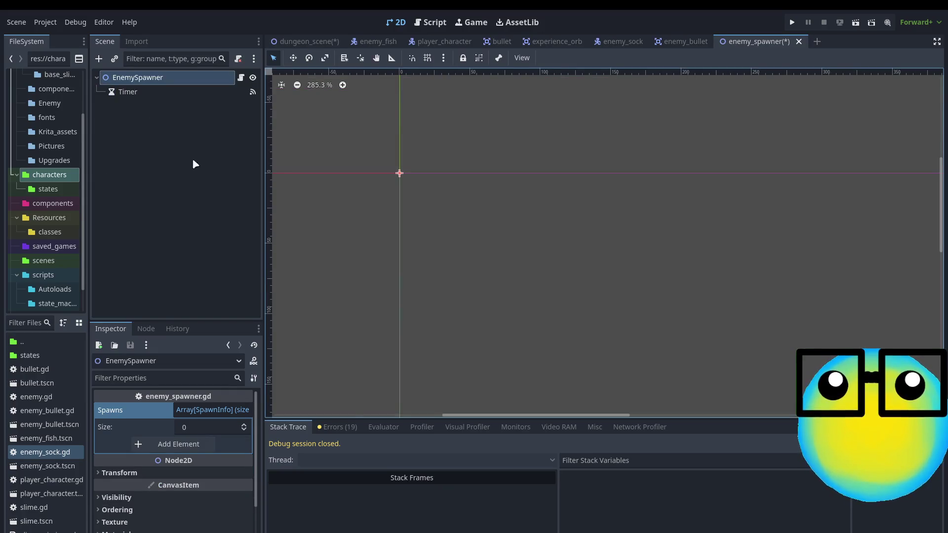
Grow the Spawns list to three entries, each a new SpawnInfo.
{"action": "left_click", "coordinate": [244, 425]}
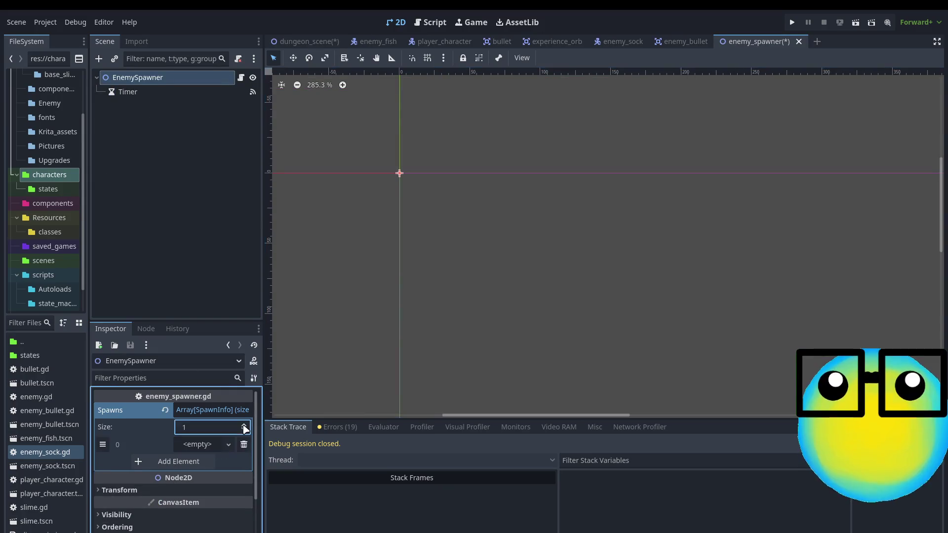
{"action": "left_click", "coordinate": [243, 426]}
{"action": "left_click", "coordinate": [243, 425]}
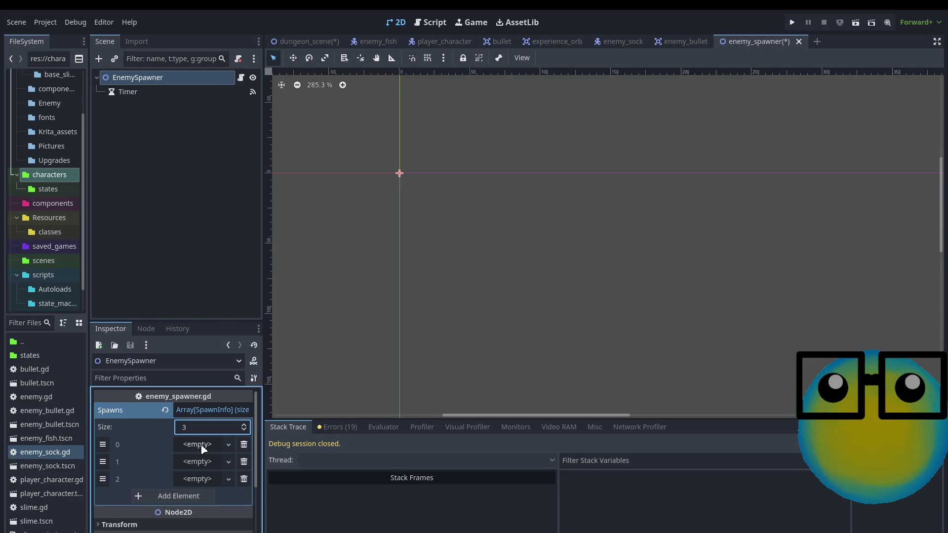
{"action": "left_click", "coordinate": [229, 445]}
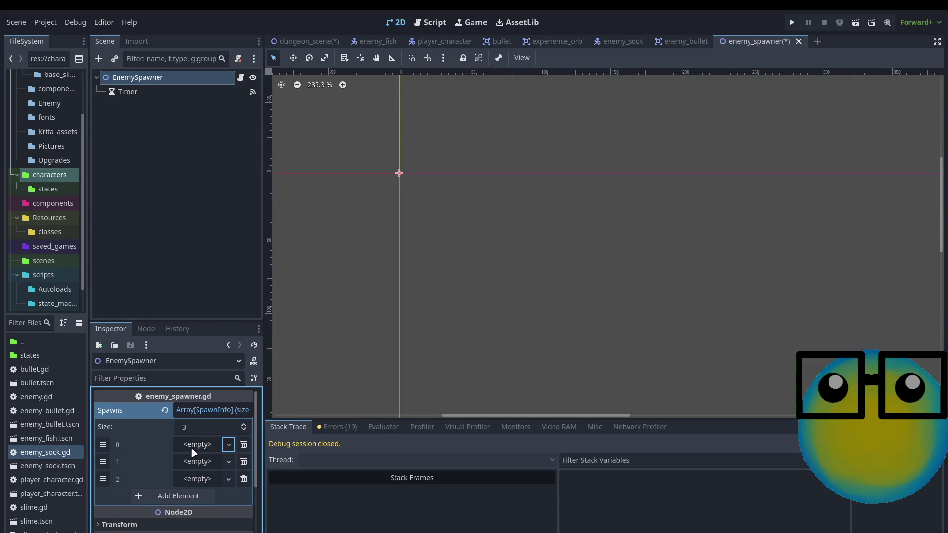
{"action": "left_click", "coordinate": [227, 462]}
{"action": "left_click", "coordinate": [205, 482]}
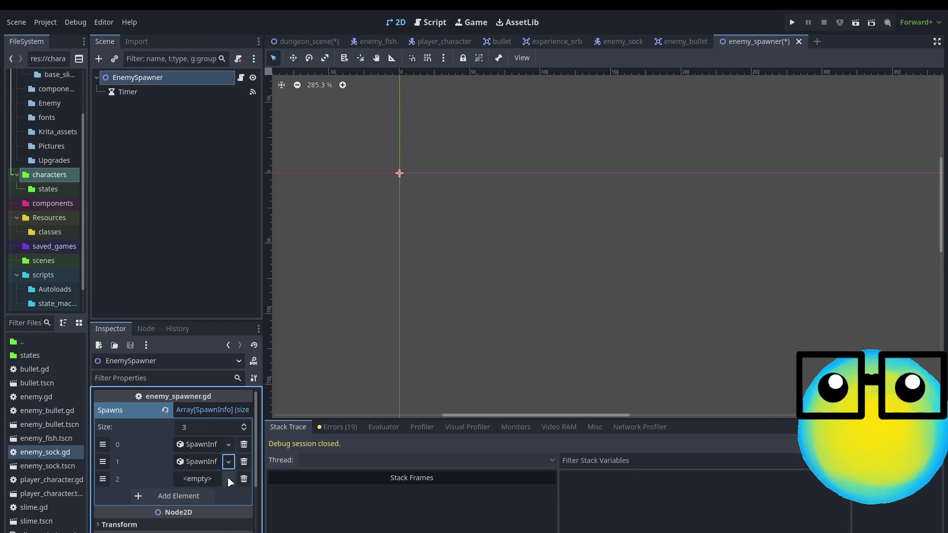
{"action": "left_click", "coordinate": [228, 479]}
{"action": "left_click", "coordinate": [199, 490]}
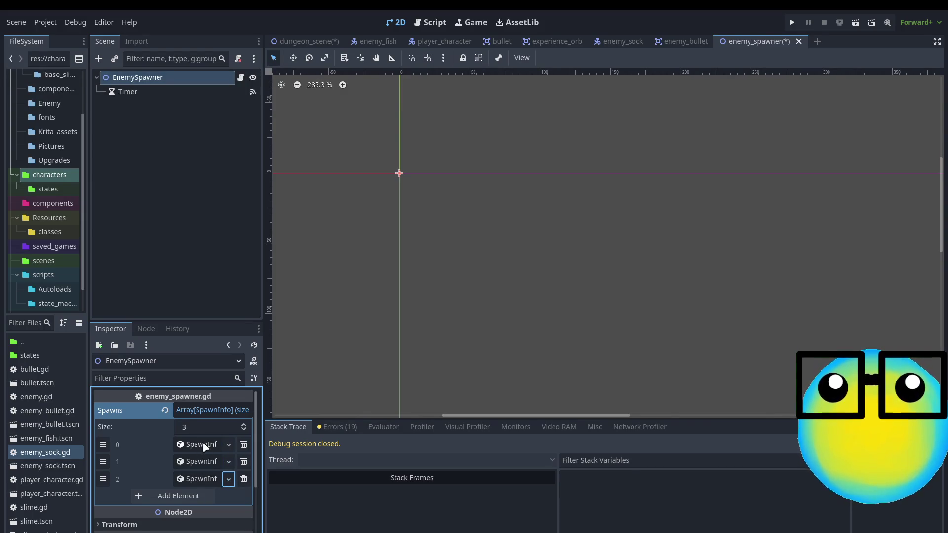
Give entry 0 enemy_fish.tscn with its start time, end time, enemy count and spawn delay.
{"action": "left_click", "coordinate": [205, 445]}
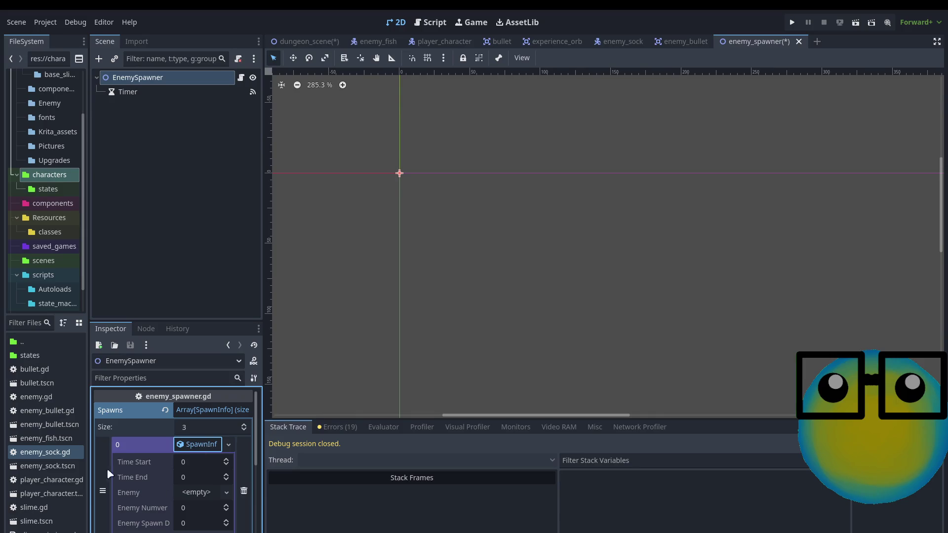
{"action": "left_click_drag", "start_coordinate": [35, 438], "coordinate": [198, 492]}
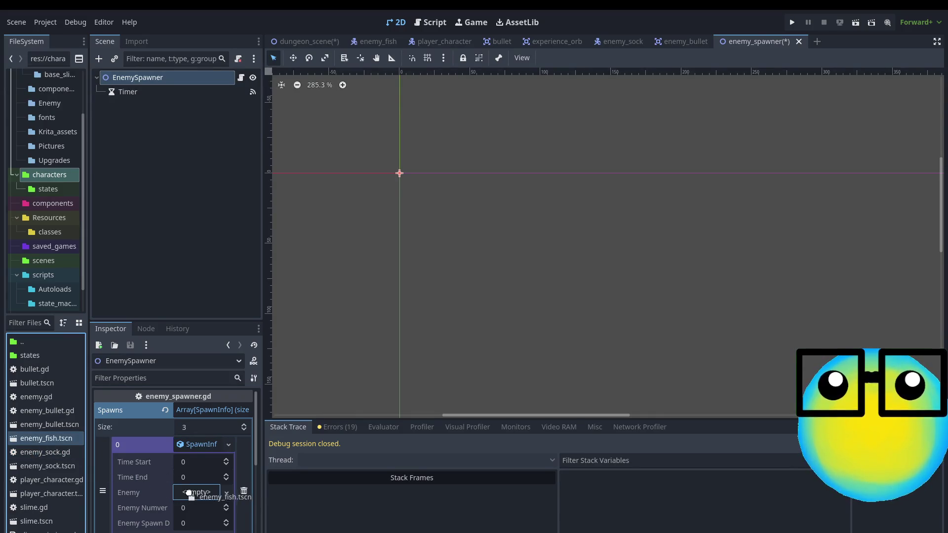
{"action": "left_click", "coordinate": [195, 464]}
{"action": "left_click", "coordinate": [197, 477]}
{"action": "type", "text": "15"}
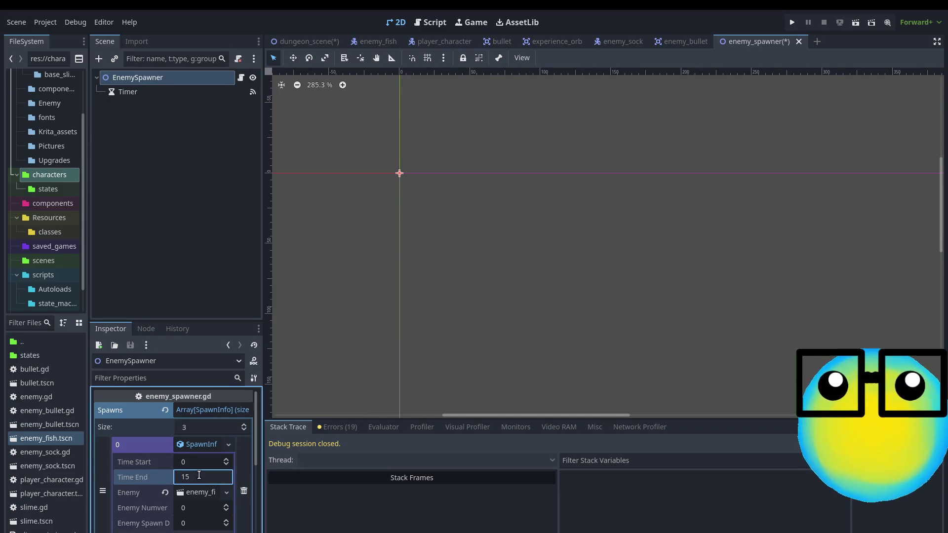
{"action": "scroll", "coordinate": [199, 475], "scroll_direction": "down", "scroll_amount": 3}
{"action": "left_click", "coordinate": [197, 445]}
{"action": "type", "text": "2"}
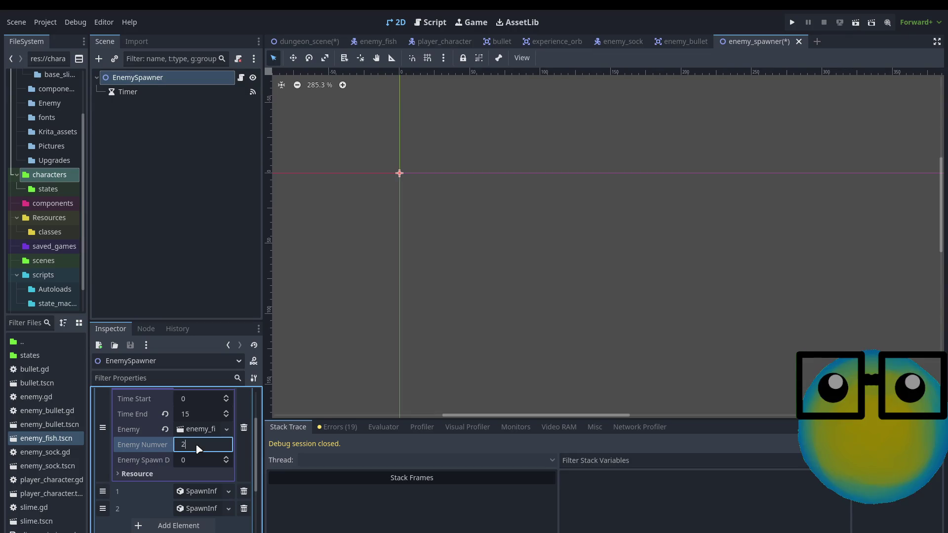
{"action": "left_click", "coordinate": [198, 461]}
{"action": "type", "text": "1"}
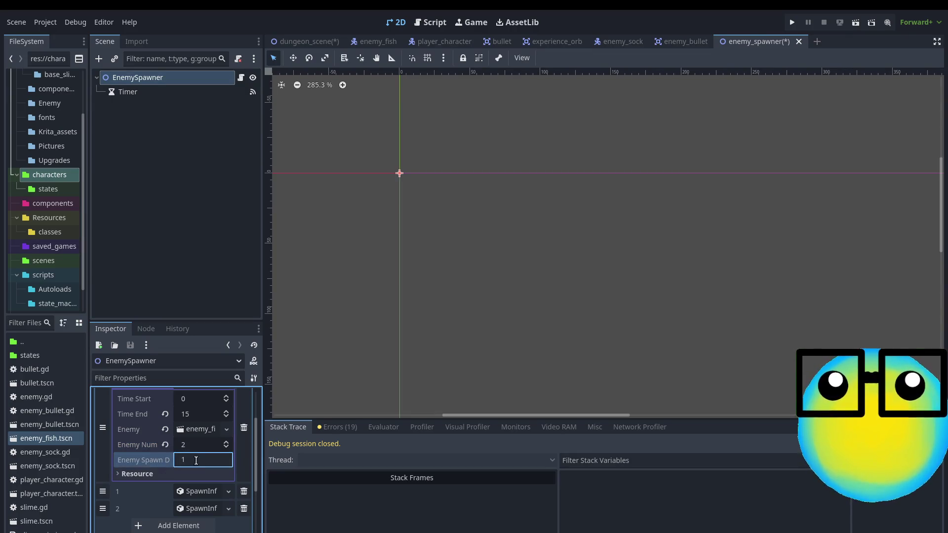
Give entry 1 enemy_fish.tscn with its start time, end time, enemy count and spawn delay.
{"action": "left_click", "coordinate": [202, 492]}
{"action": "scroll", "coordinate": [201, 491], "scroll_direction": "down", "scroll_amount": 3}
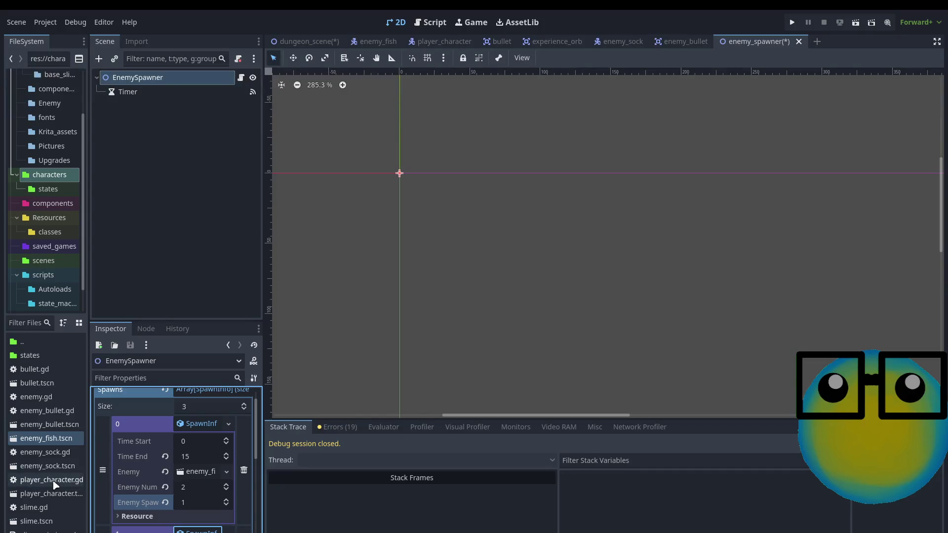
{"action": "scroll", "coordinate": [150, 476], "scroll_direction": "down", "scroll_amount": 2}
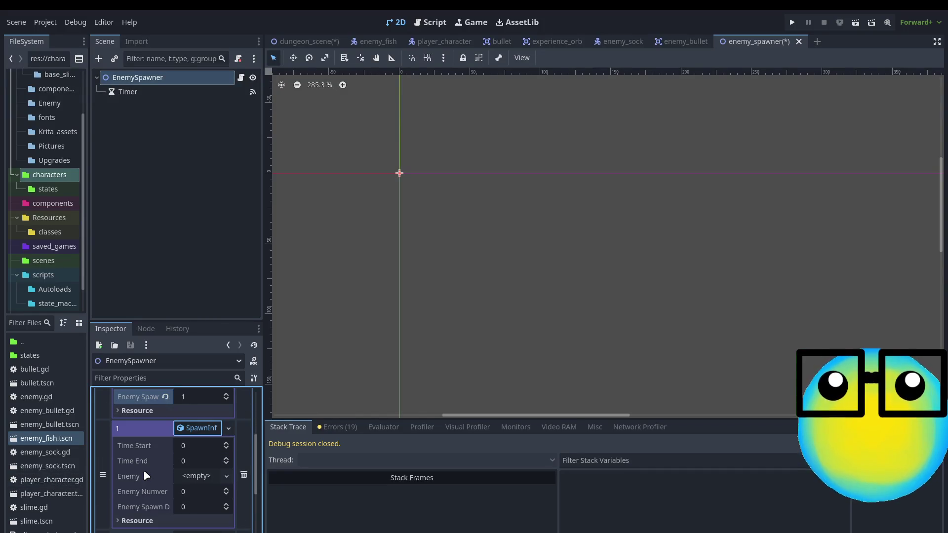
{"action": "left_click_drag", "start_coordinate": [37, 438], "coordinate": [197, 476]}
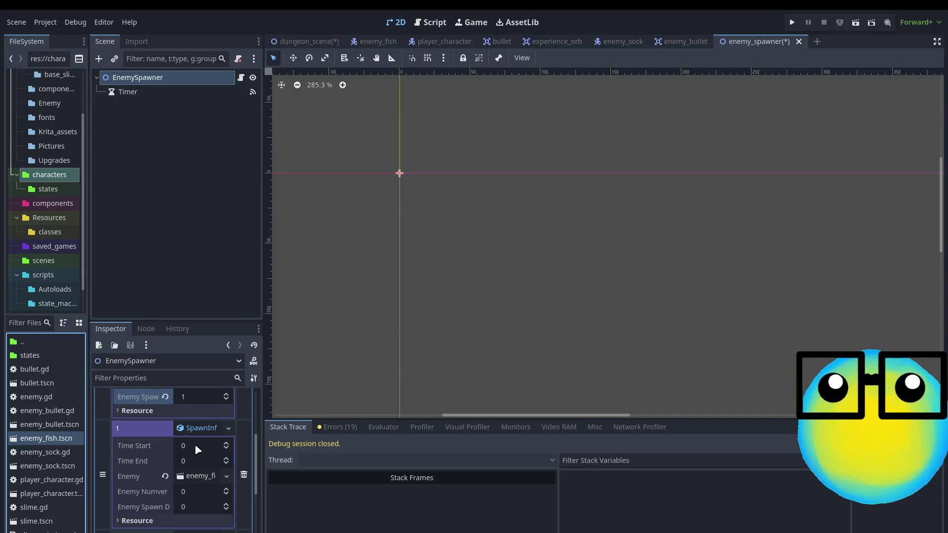
{"action": "left_click", "coordinate": [197, 446]}
{"action": "type", "text": "15"}
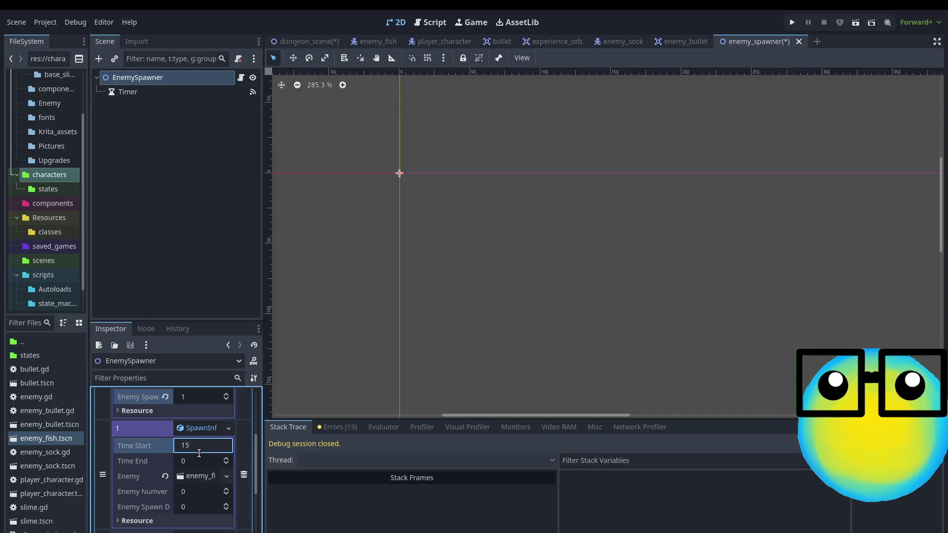
{"action": "left_click", "coordinate": [203, 463]}
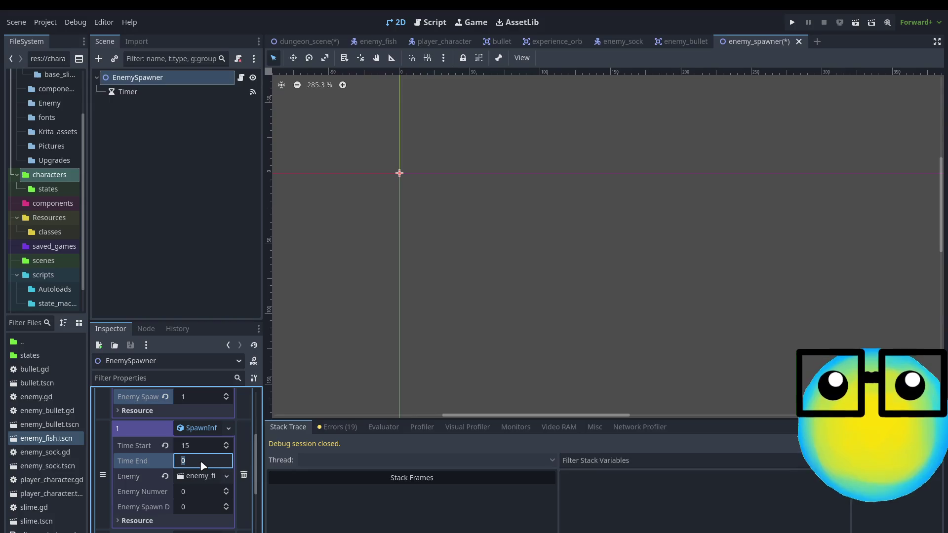
{"action": "left_click", "coordinate": [201, 445]}
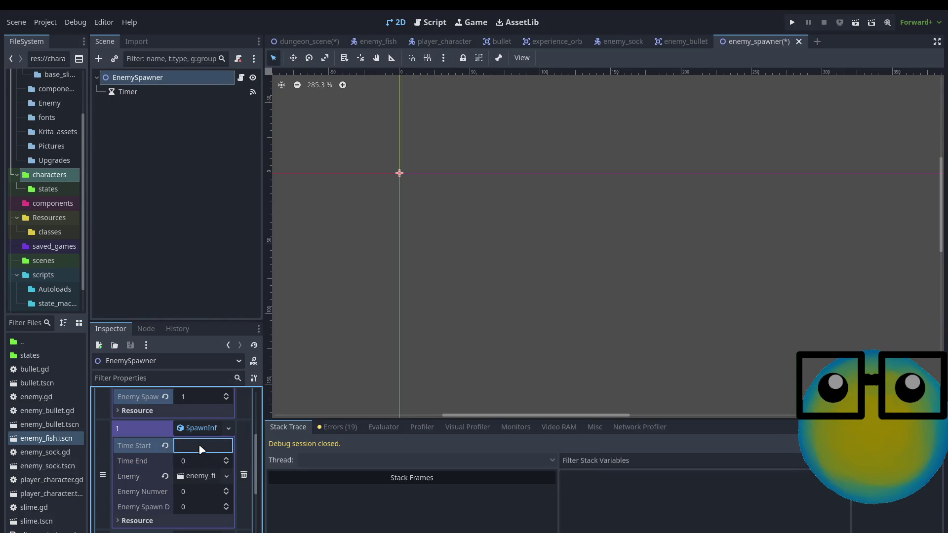
{"action": "type", "text": "10"}
{"action": "scroll", "coordinate": [202, 449], "scroll_direction": "up", "scroll_amount": 3}
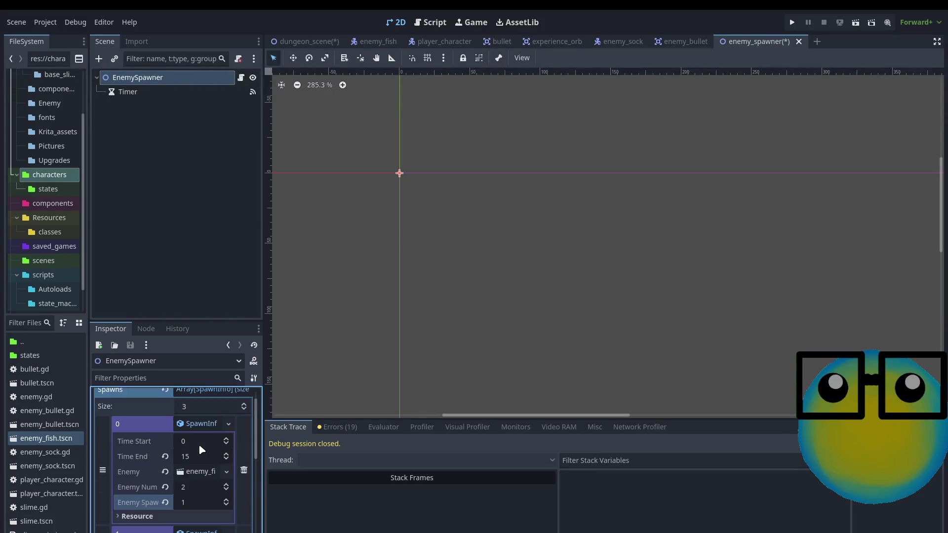
{"action": "scroll", "coordinate": [202, 448], "scroll_direction": "down", "scroll_amount": 3}
{"action": "left_click", "coordinate": [204, 483]}
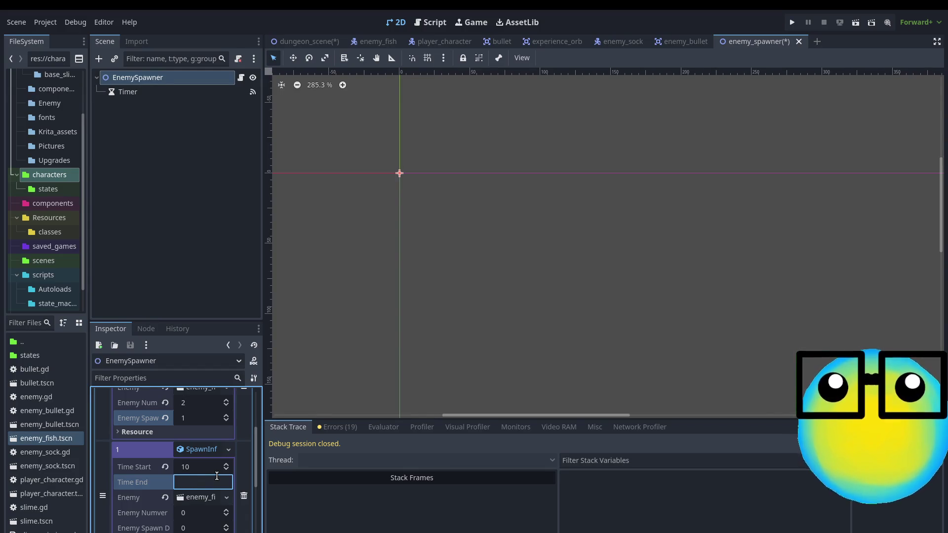
{"action": "type", "text": "20"}
{"action": "scroll", "coordinate": [217, 476], "scroll_direction": "down", "scroll_amount": 3}
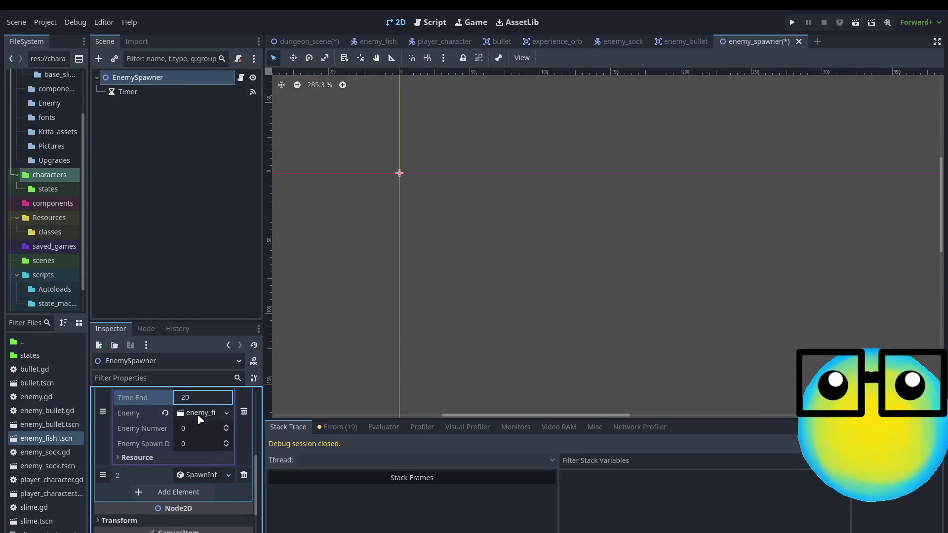
{"action": "left_click", "coordinate": [213, 428]}
{"action": "type", "text": "4"}
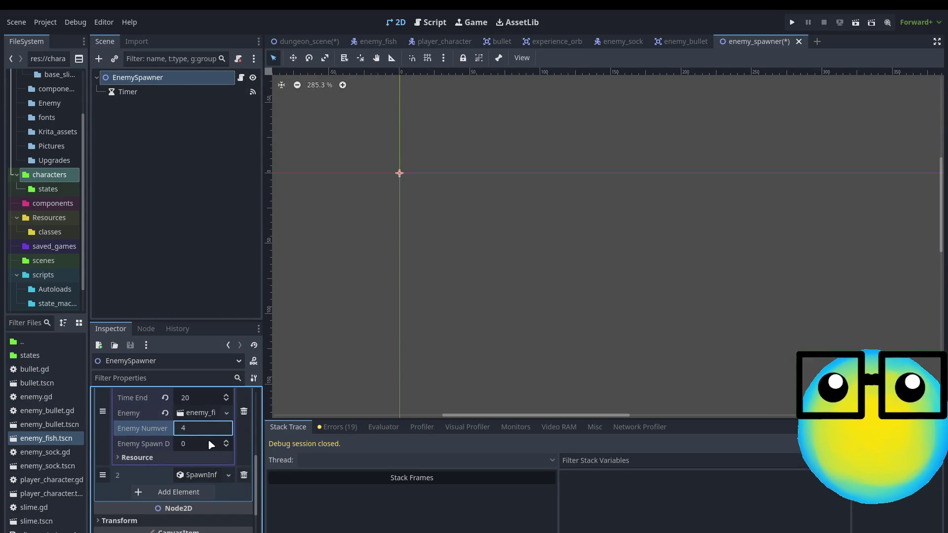
{"action": "left_click", "coordinate": [211, 445]}
{"action": "type", "text": "2"}
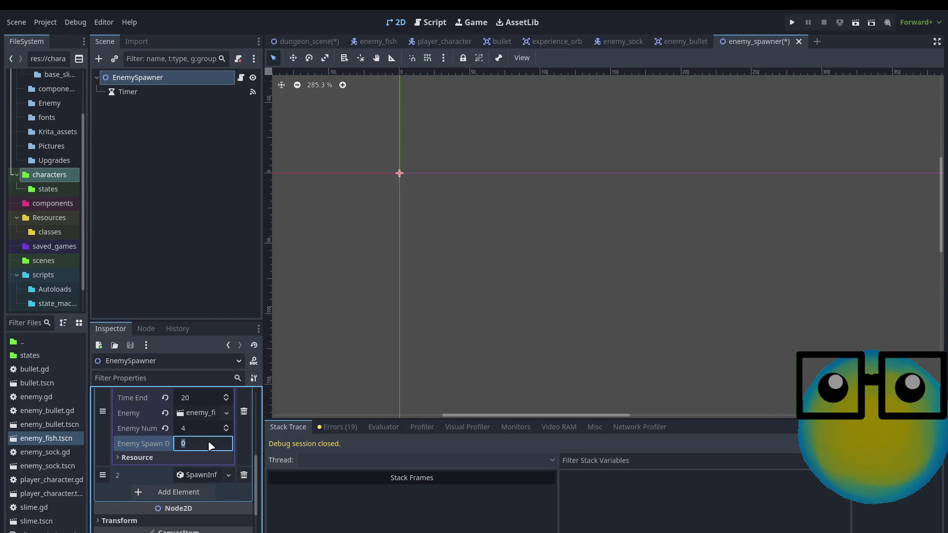
Set entry 2 to enemy_sock.gd, time 20–50, 5 enemies, delay 5, and save.
{"action": "left_click", "coordinate": [192, 475]}
{"action": "left_click", "coordinate": [41, 452]}
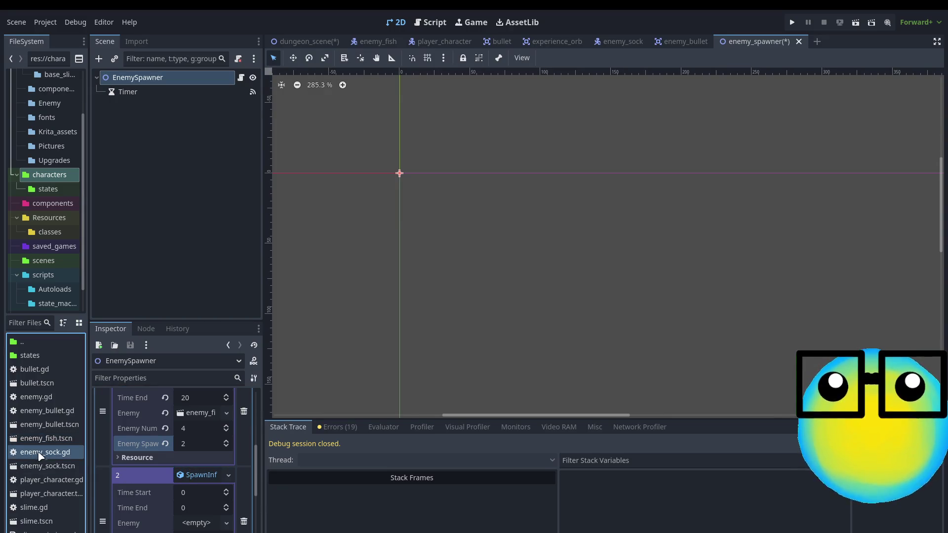
{"action": "left_click_drag", "start_coordinate": [41, 455], "coordinate": [197, 522]}
{"action": "left_click", "coordinate": [197, 494]}
{"action": "type", "text": "20"}
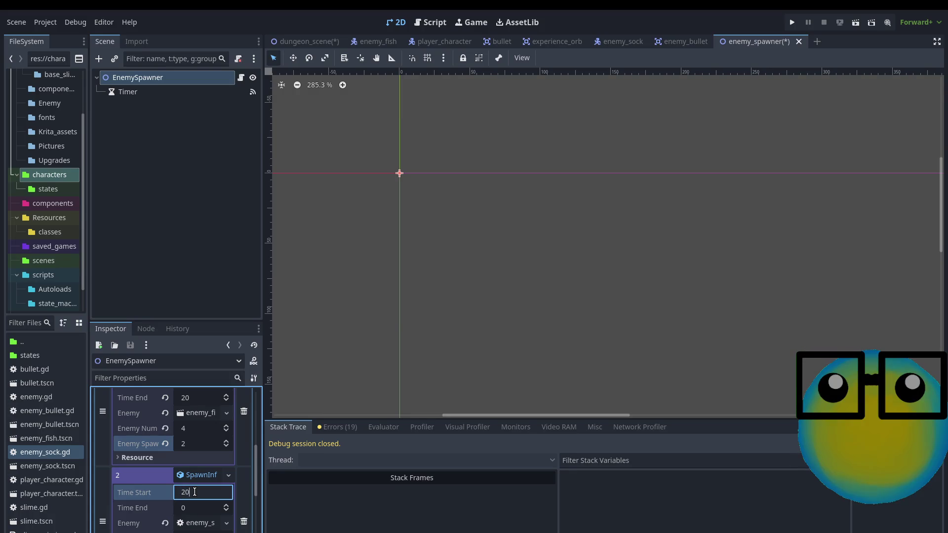
{"action": "left_click", "coordinate": [201, 507]}
{"action": "type", "text": "50"}
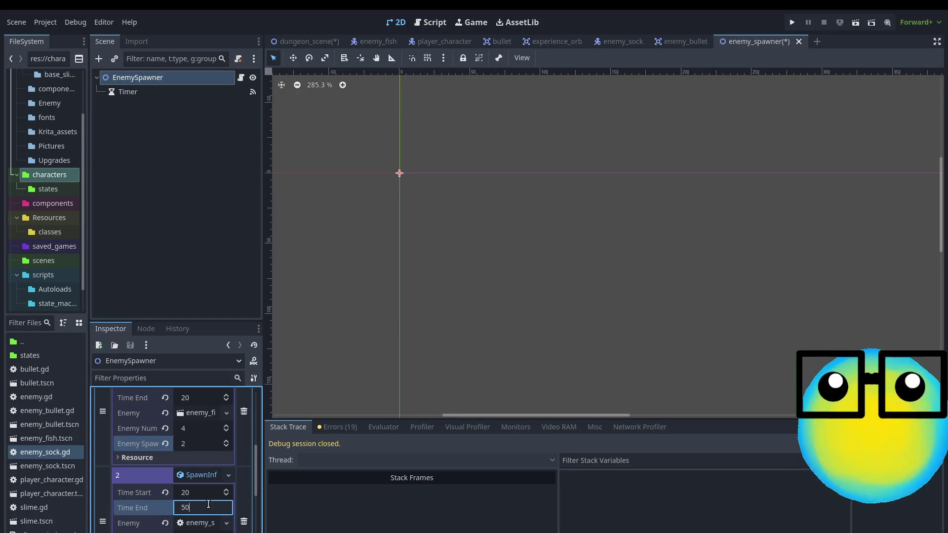
{"action": "scroll", "coordinate": [209, 504], "scroll_direction": "down", "scroll_amount": 3}
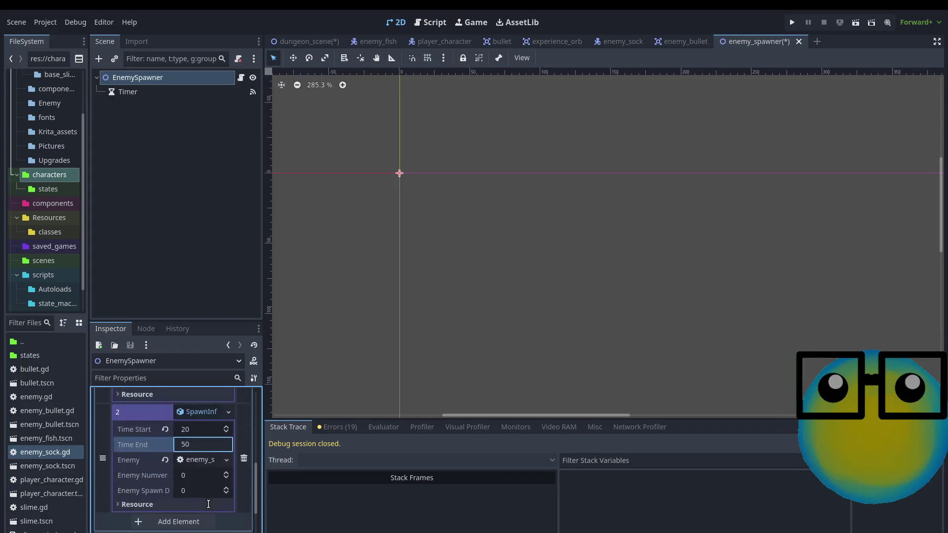
{"action": "left_click", "coordinate": [206, 477]}
{"action": "type", "text": "5"}
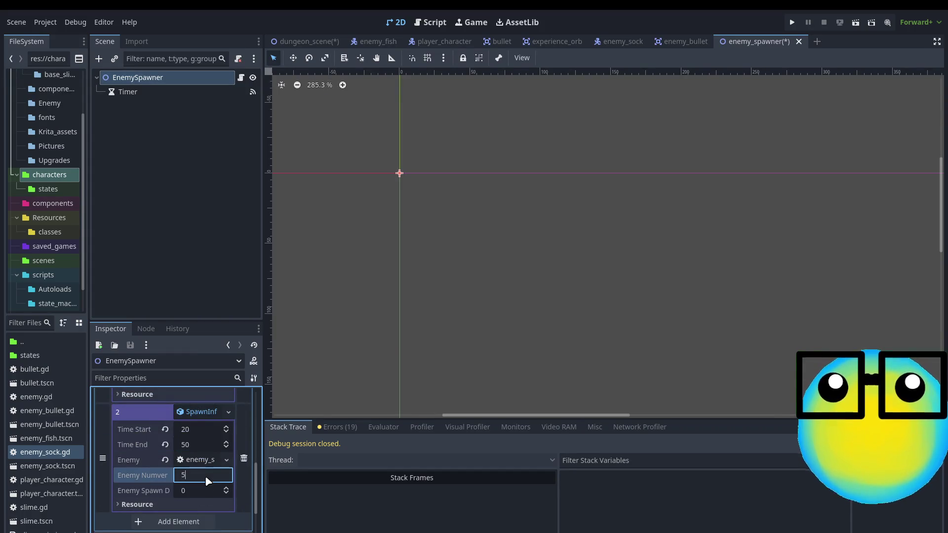
{"action": "left_click", "coordinate": [214, 490]}
{"action": "type", "text": "5"}
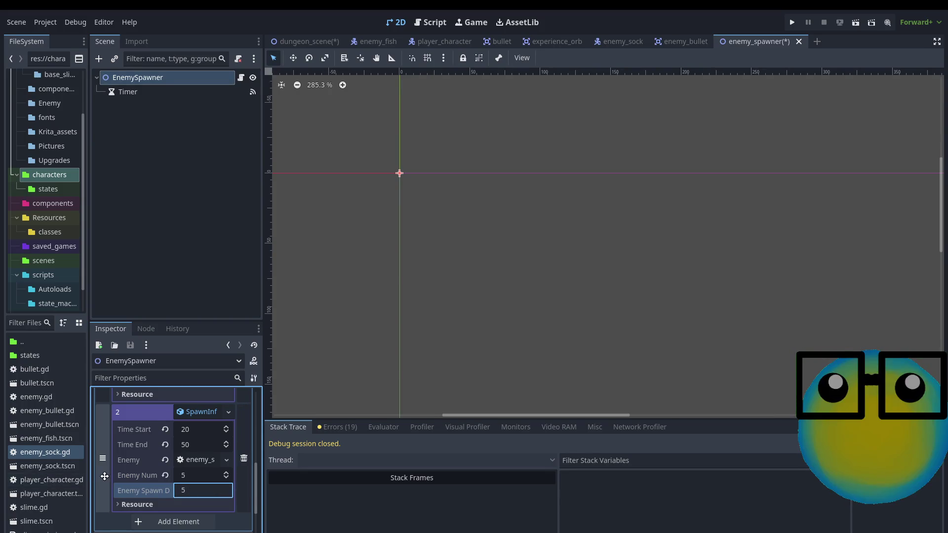
{"action": "left_click", "coordinate": [514, 185]}
{"action": "left_click", "coordinate": [619, 198]}
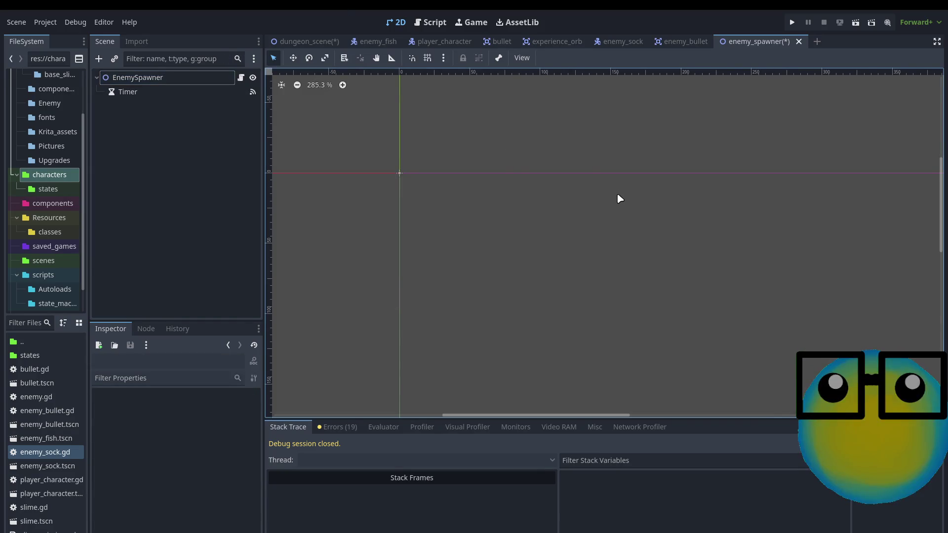
{"action": "key", "text": "ctrl+s"}
Run the project from dungeon_scene, start the game and send the slime on a mission.
{"action": "left_click", "coordinate": [305, 41]}
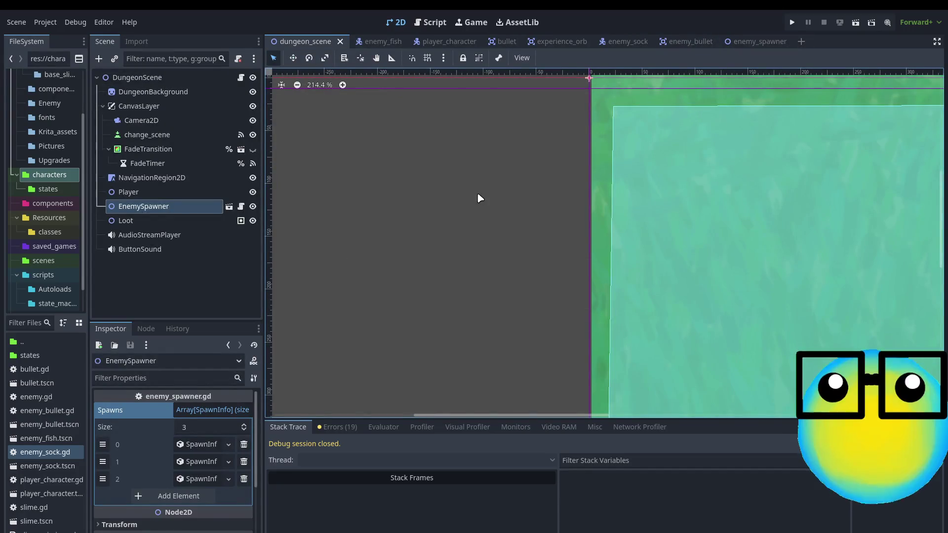
{"action": "left_click", "coordinate": [792, 22]}
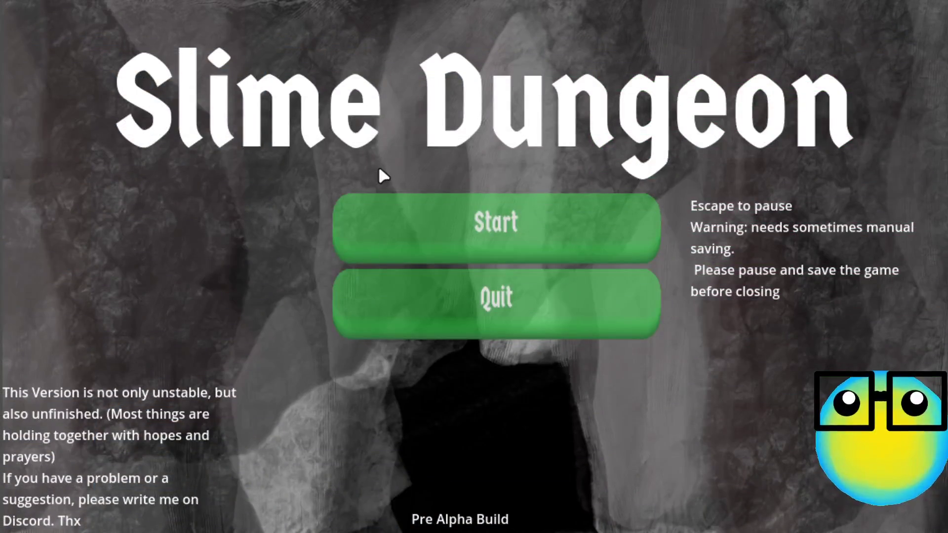
{"action": "left_click", "coordinate": [484, 202]}
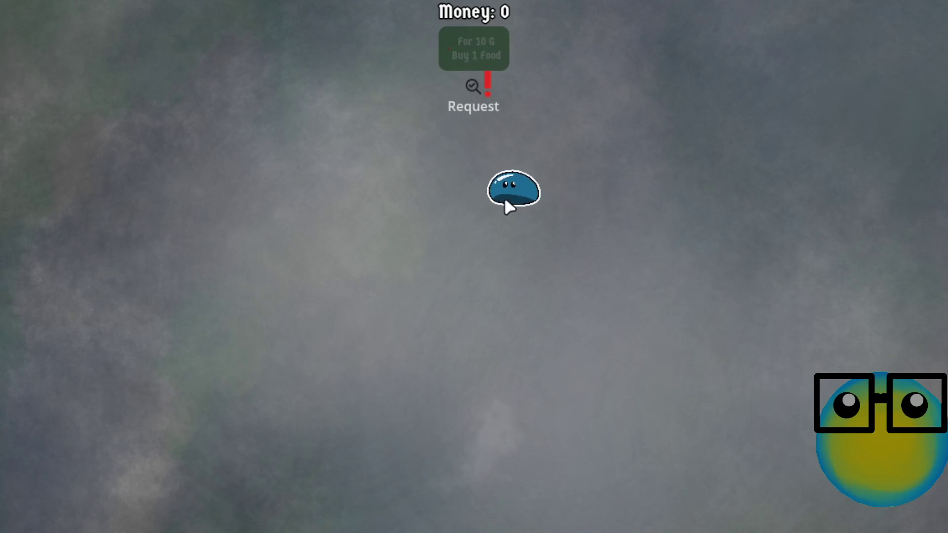
{"action": "left_click", "coordinate": [505, 198]}
{"action": "left_click", "coordinate": [362, 509]}
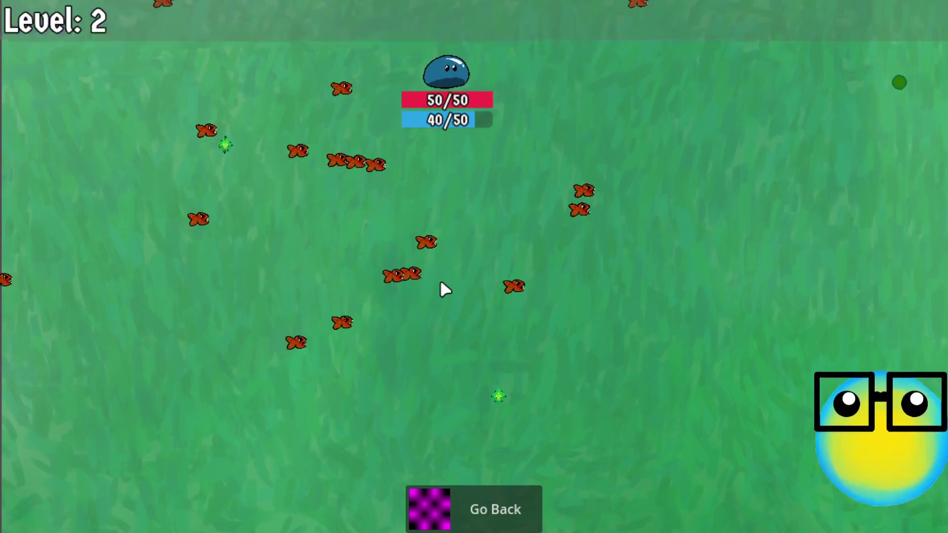
Pick an upgrade and steer the slime until the debugger breaks.
{"action": "left_click", "coordinate": [529, 278]}
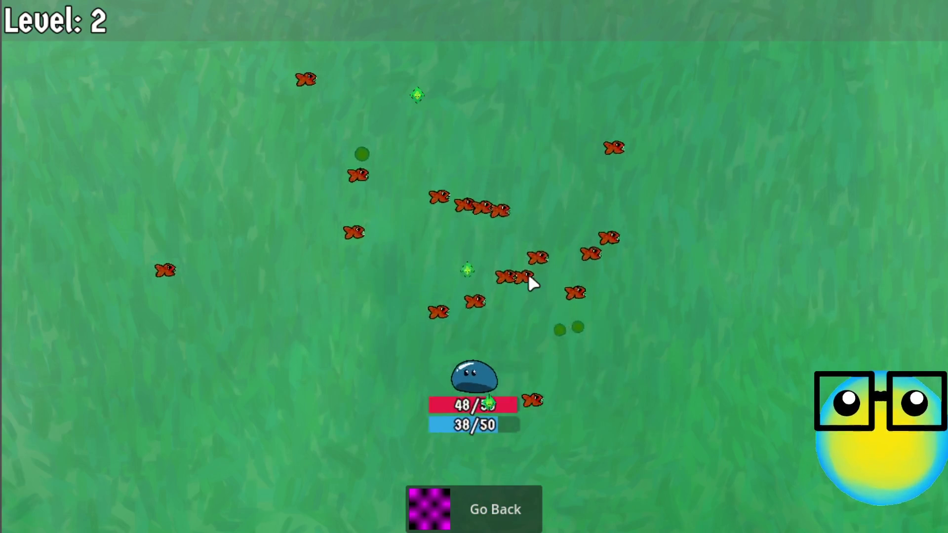
{"action": "key", "text": "w"}
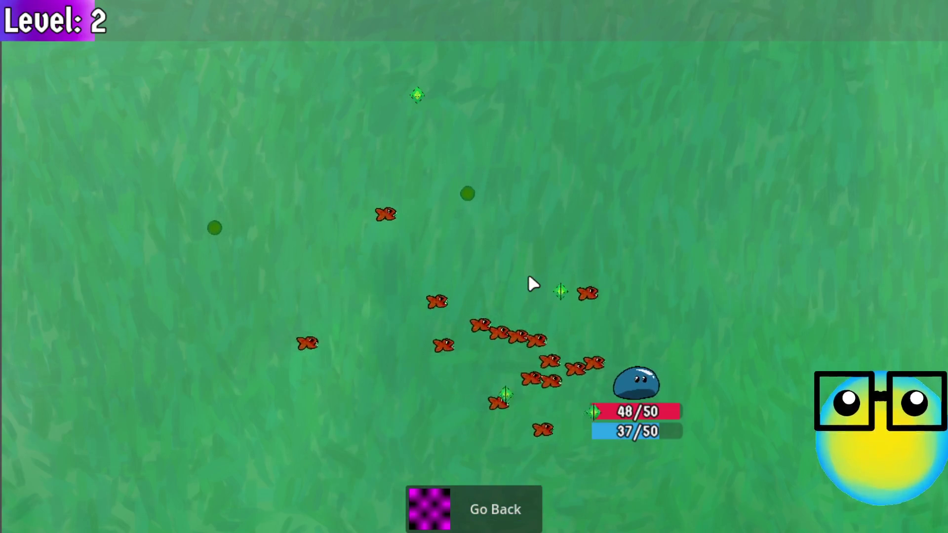
{"action": "key", "text": "a"}
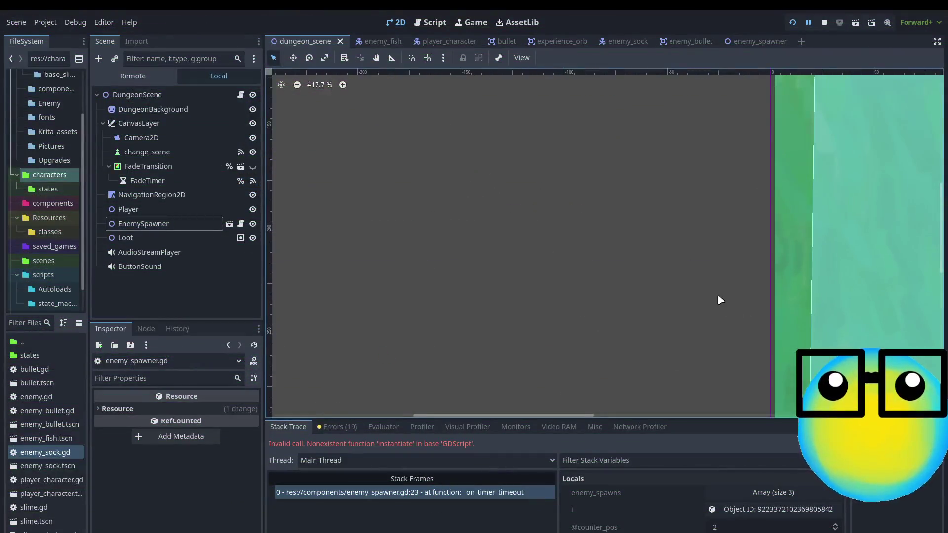
Switch to the enemy_spawner scene and expand the first two spawn entries, checking entry 0's end time of 15.
{"action": "scroll", "coordinate": [720, 300], "scroll_direction": "down", "scroll_amount": 5}
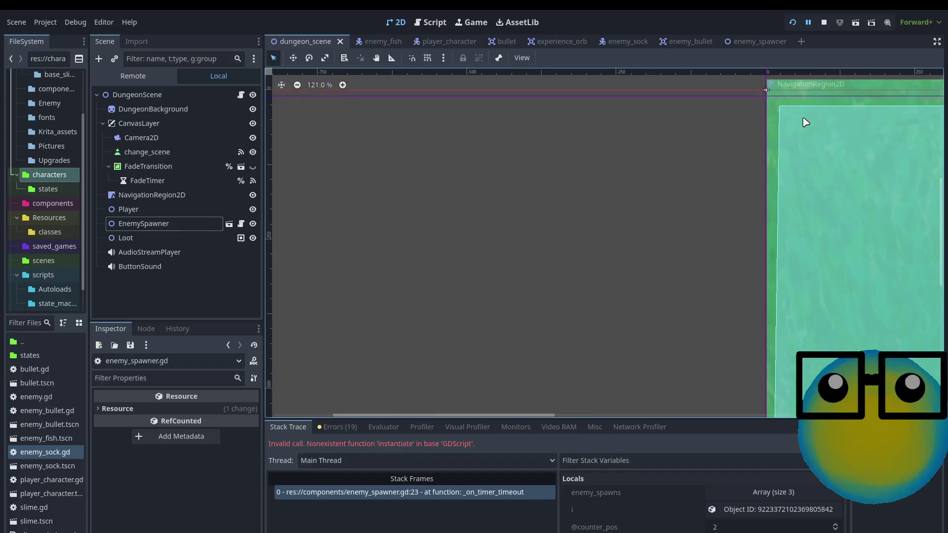
{"action": "left_click", "coordinate": [751, 41]}
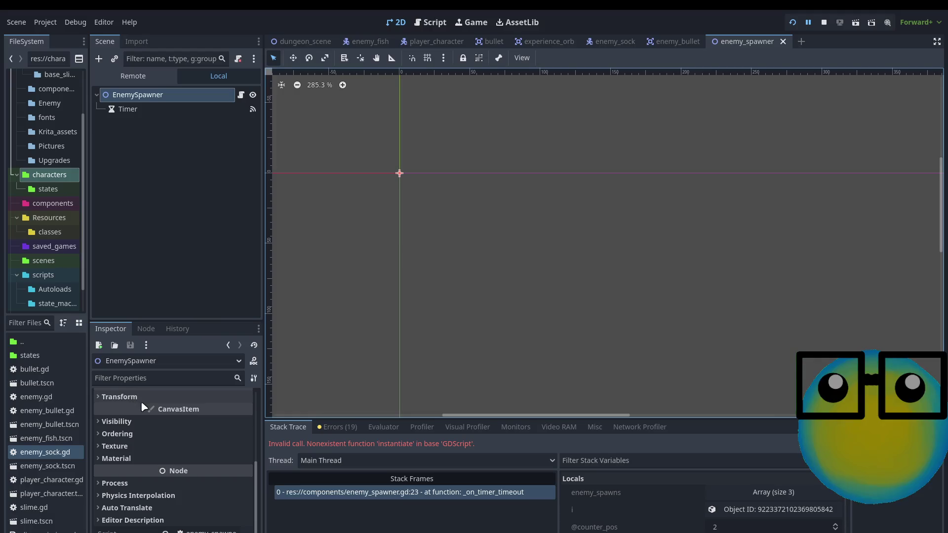
{"action": "scroll", "coordinate": [142, 406], "scroll_direction": "up", "scroll_amount": 5}
{"action": "left_click", "coordinate": [200, 402]}
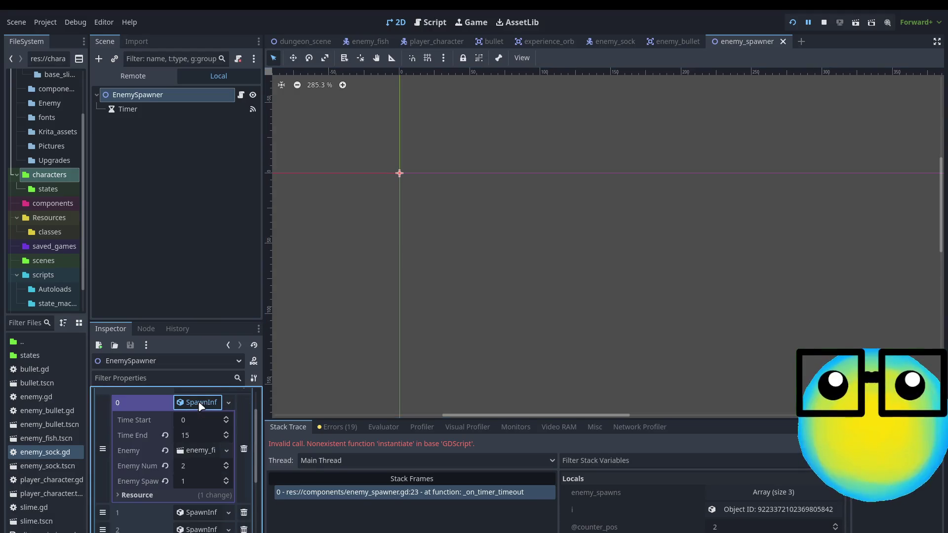
{"action": "left_click", "coordinate": [194, 514]}
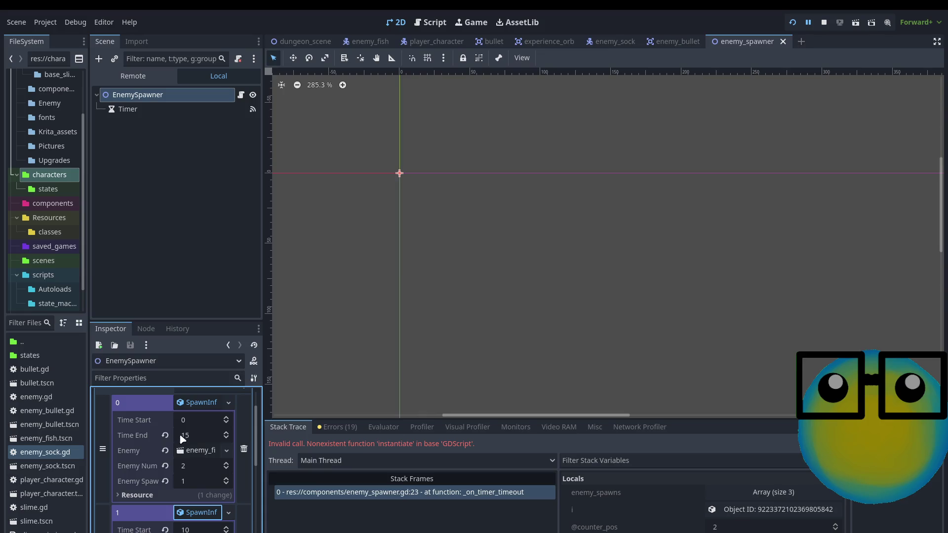
{"action": "left_click", "coordinate": [199, 435]}
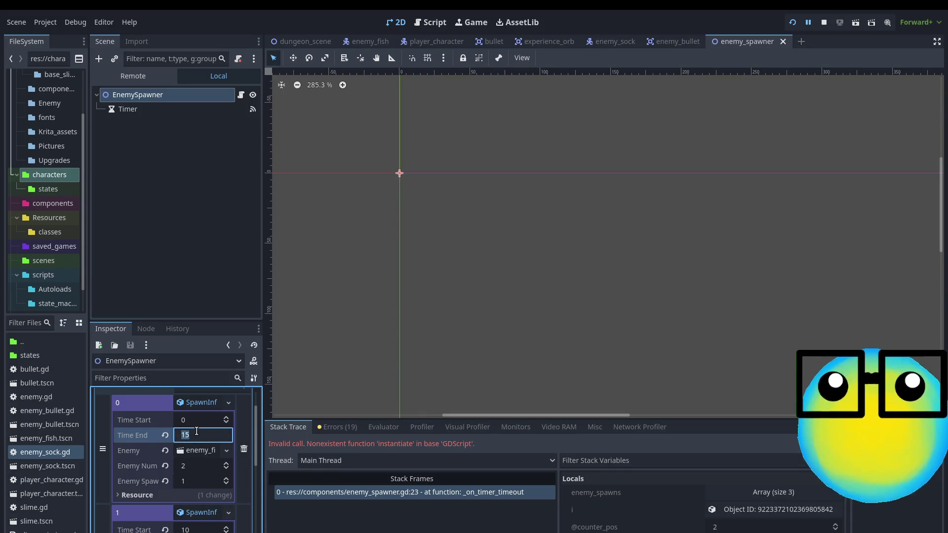
{"action": "type", "text": "10"}
{"action": "scroll", "coordinate": [143, 453], "scroll_direction": "down", "scroll_amount": 5}
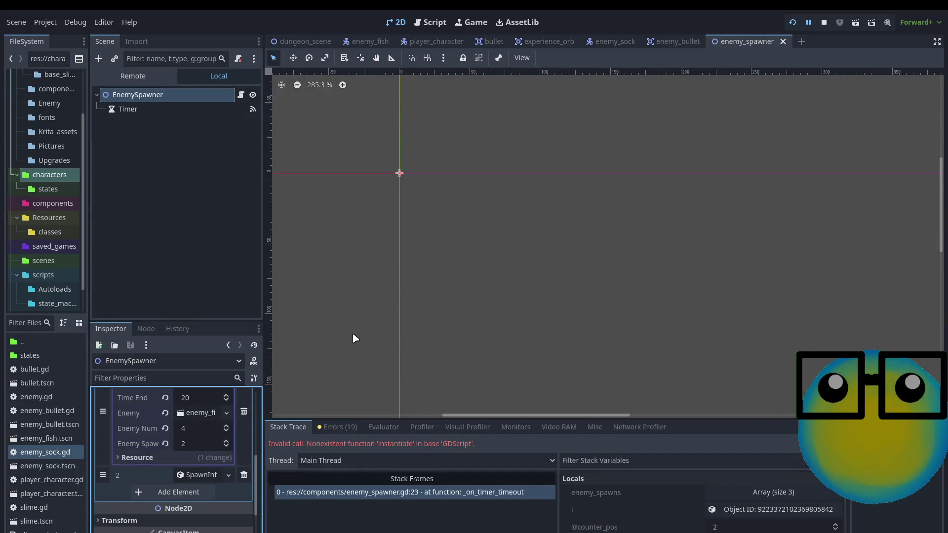
{"action": "scroll", "coordinate": [569, 193], "scroll_direction": "left", "scroll_amount": 2}
{"action": "scroll", "coordinate": [578, 184], "scroll_direction": "up", "scroll_amount": 1}
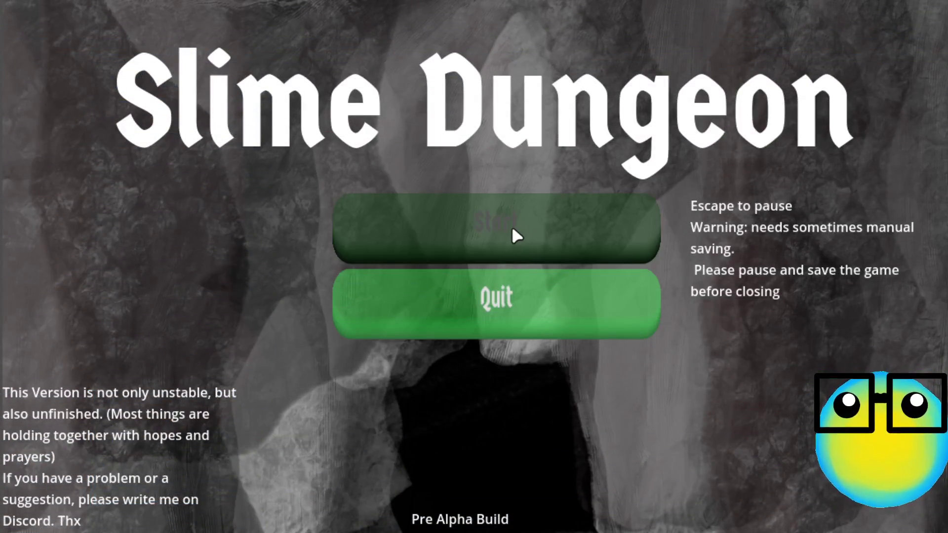
Start and restart the game, send the green slime on a mission, and take an upgrade.
{"action": "left_click", "coordinate": [512, 230]}
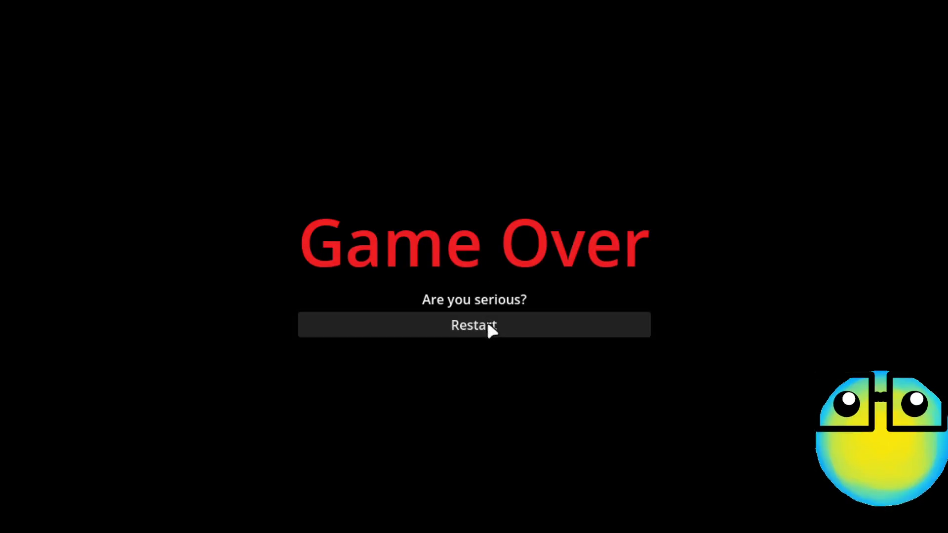
{"action": "left_click", "coordinate": [488, 324]}
{"action": "left_click", "coordinate": [502, 215]}
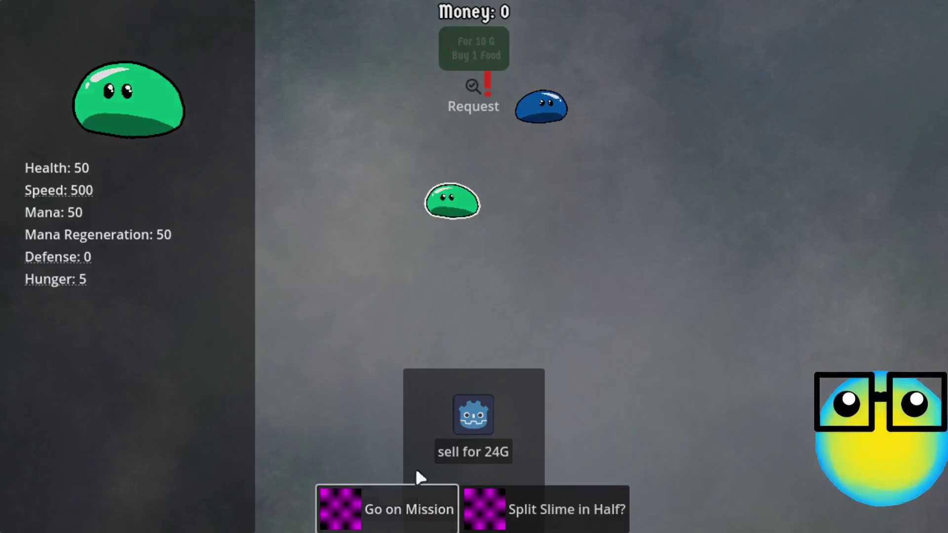
{"action": "left_click", "coordinate": [416, 475]}
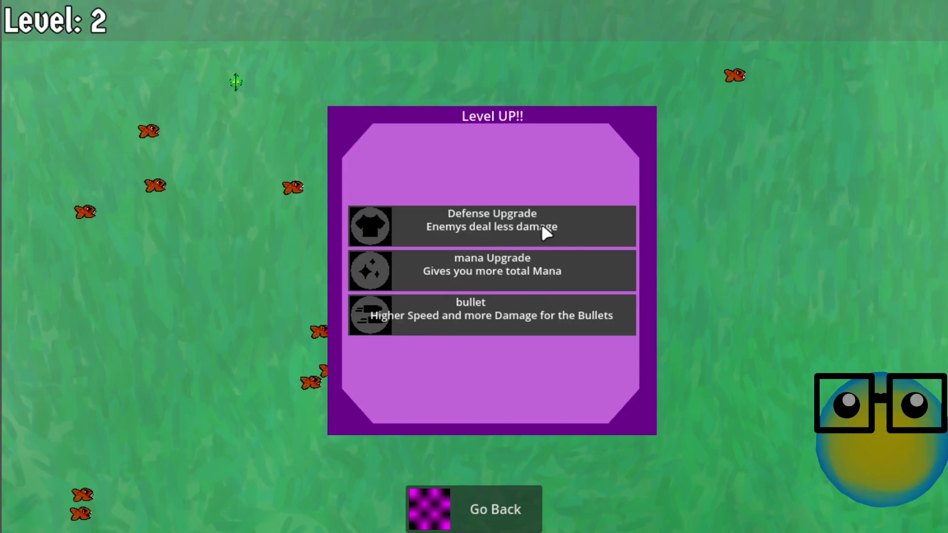
{"action": "left_click", "coordinate": [493, 316]}
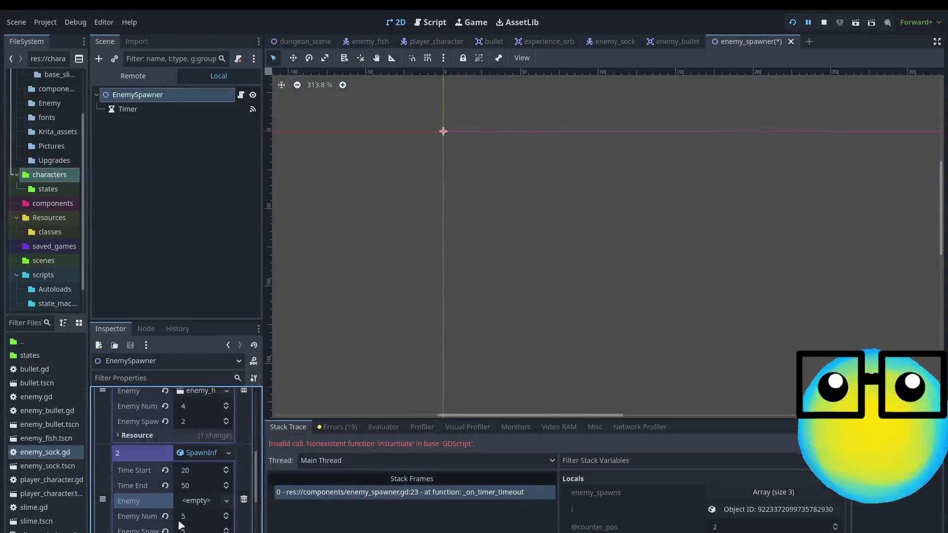
Assign enemy_sock.tscn as the third spawn entry's enemy.
{"action": "left_click", "coordinate": [42, 468]}
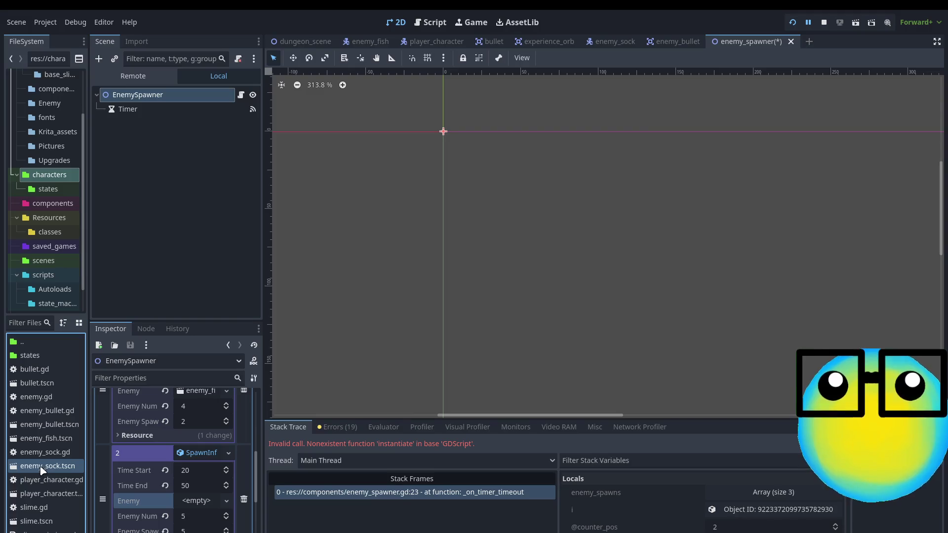
{"action": "left_click_drag", "start_coordinate": [43, 470], "coordinate": [190, 509]}
{"action": "scroll", "coordinate": [168, 506], "scroll_direction": "down", "scroll_amount": 2}
{"action": "scroll", "coordinate": [163, 504], "scroll_direction": "up", "scroll_amount": 3}
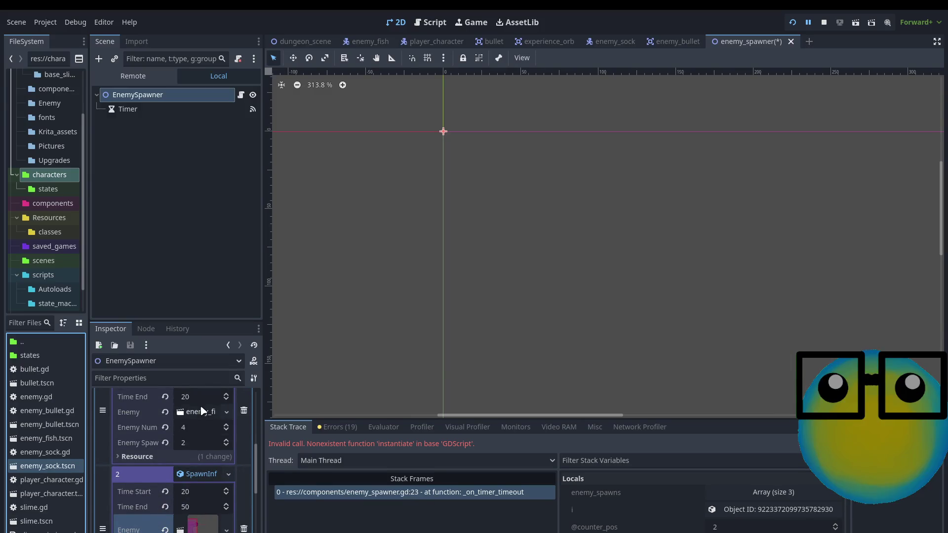
Reassign enemy_fish.tscn to the second entry and save the enemy_spawner scene.
{"action": "left_click", "coordinate": [164, 412]}
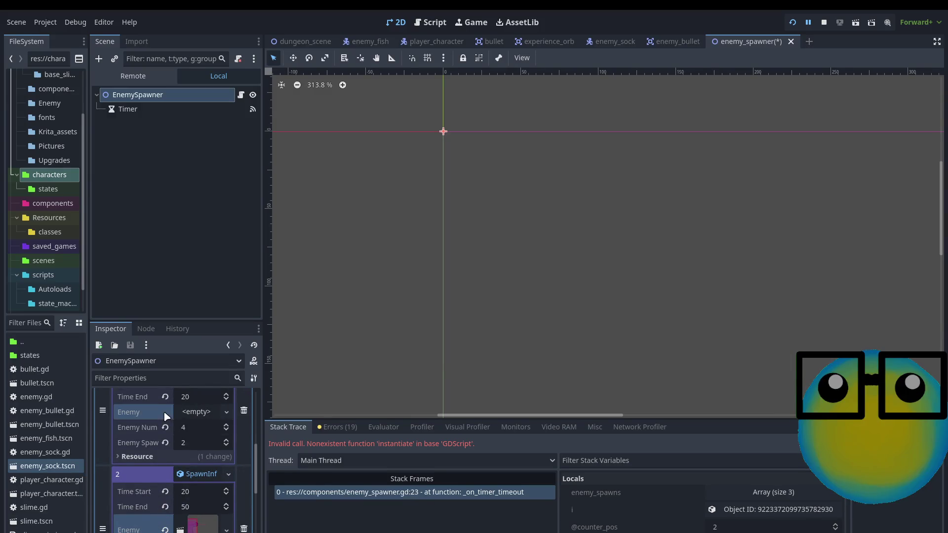
{"action": "mouse_move", "coordinate": [47, 439]}
{"action": "left_mouse_down"}
{"action": "mouse_move", "coordinate": [200, 422]}
{"action": "mouse_move", "coordinate": [199, 413]}
{"action": "left_mouse_up"}
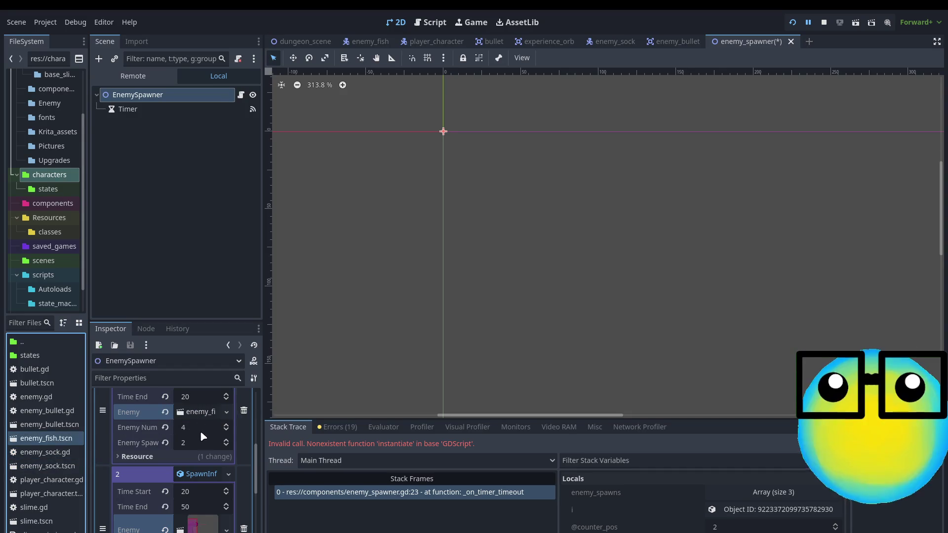
{"action": "scroll", "coordinate": [205, 449], "scroll_direction": "up", "scroll_amount": 5}
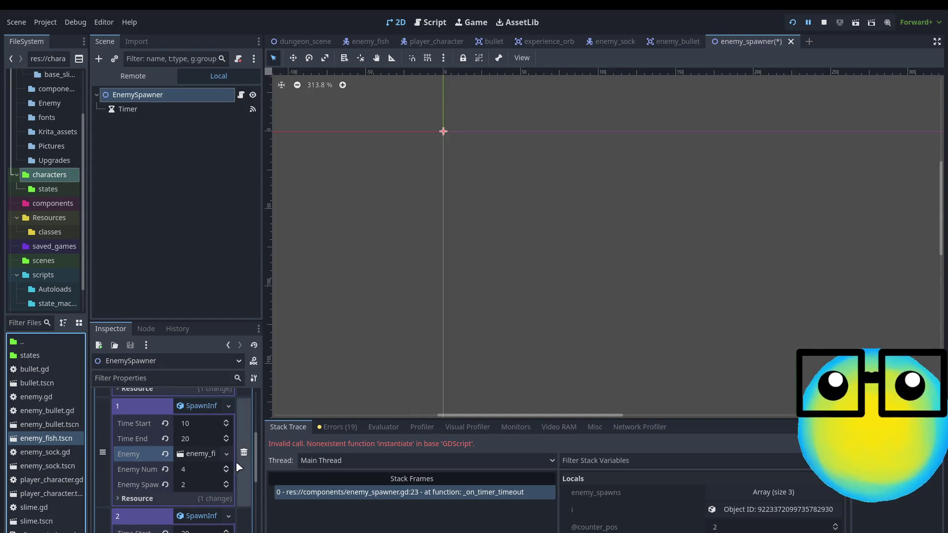
{"action": "scroll", "coordinate": [194, 485], "scroll_direction": "down", "scroll_amount": 10}
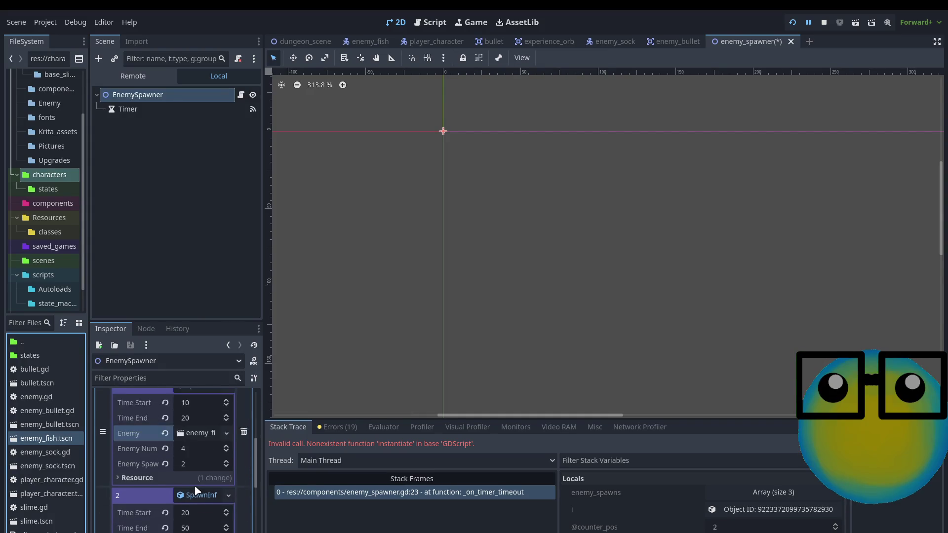
{"action": "left_click", "coordinate": [380, 333]}
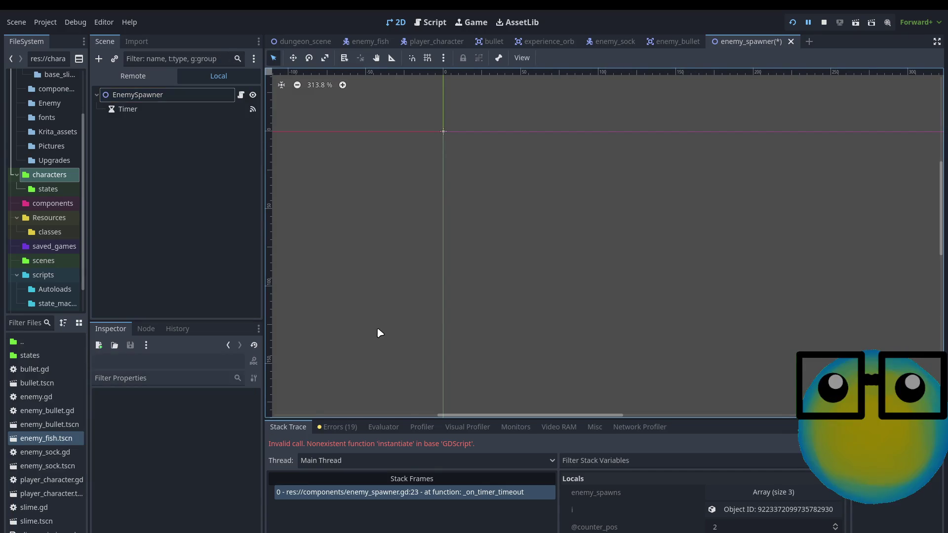
{"action": "key", "text": "ctrl+s"}
Run the game, send the slime on a mission and pick the mana upgrade.
{"action": "left_click", "coordinate": [792, 22]}
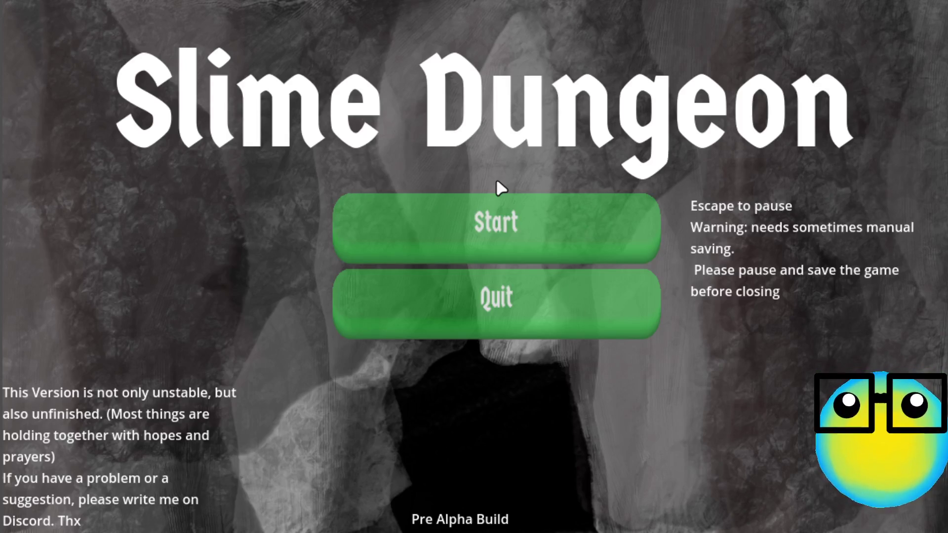
{"action": "left_click", "coordinate": [501, 228]}
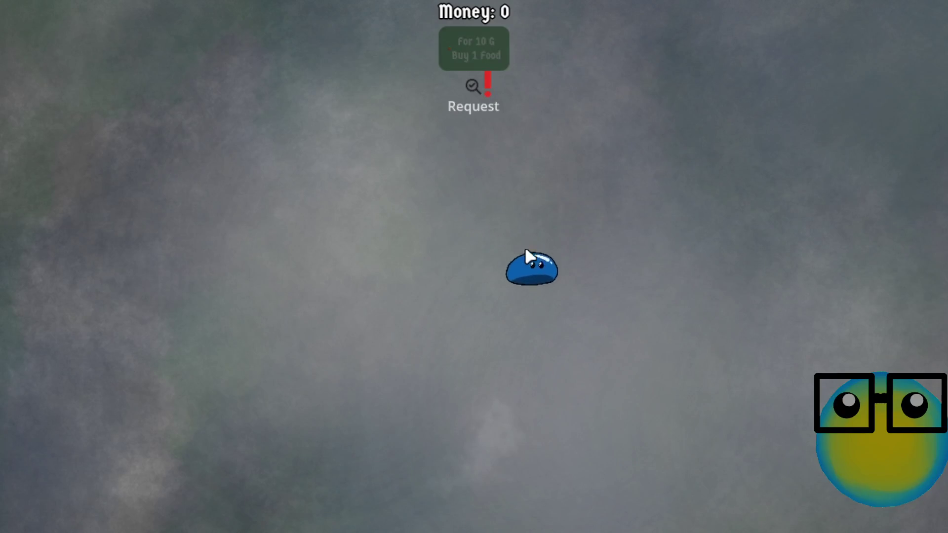
{"action": "left_click", "coordinate": [526, 253]}
{"action": "left_click", "coordinate": [401, 499]}
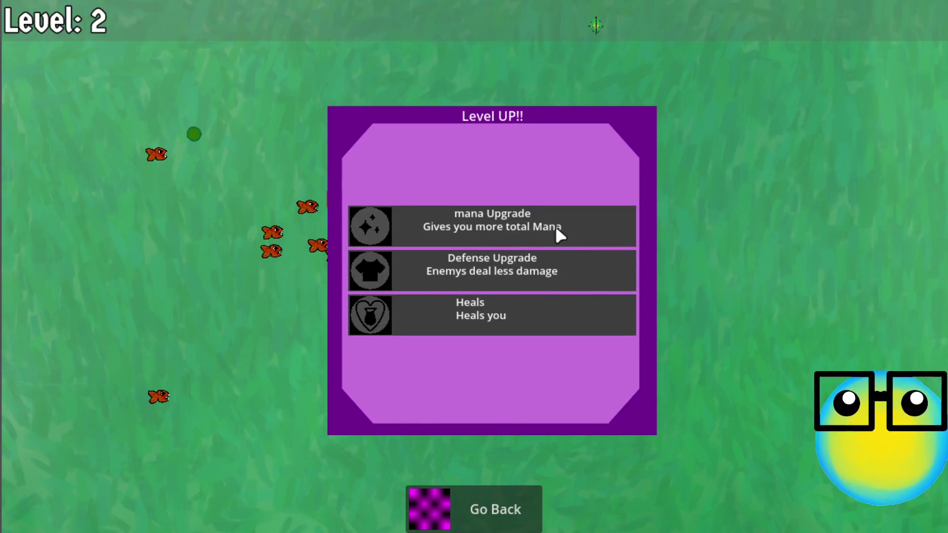
{"action": "left_click", "coordinate": [557, 228]}
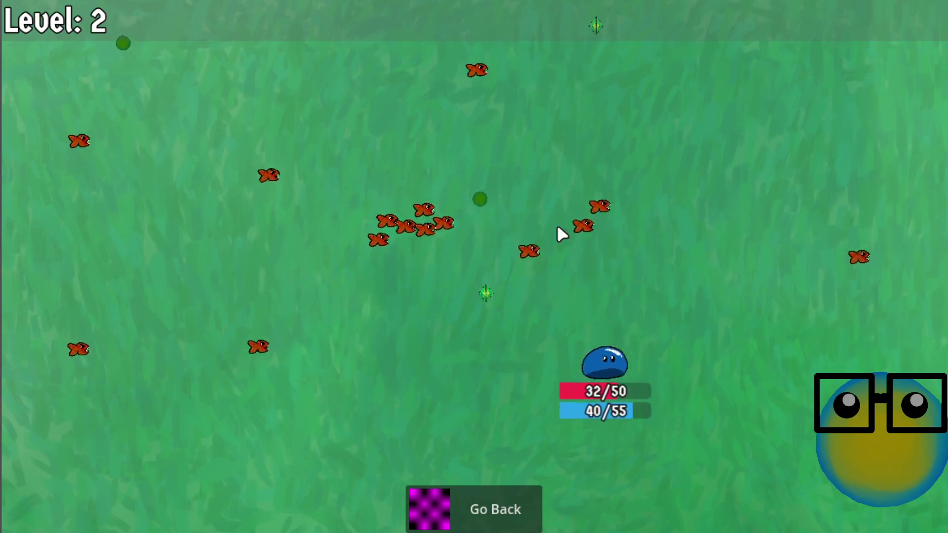
Steer the slime around the arena until game over, then restart.
{"action": "key", "text": "s"}
{"action": "key", "text": "a"}
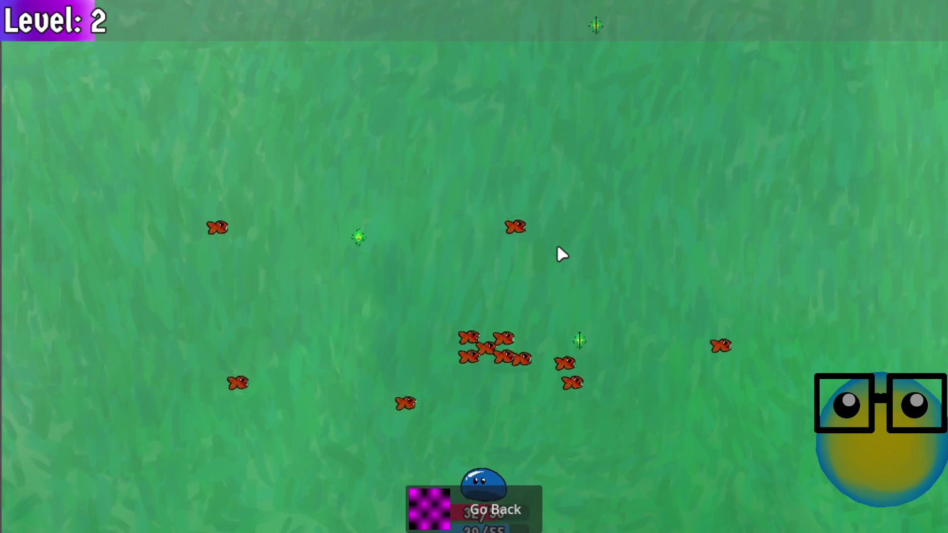
{"action": "key", "text": "w"}
{"action": "key", "text": "a"}
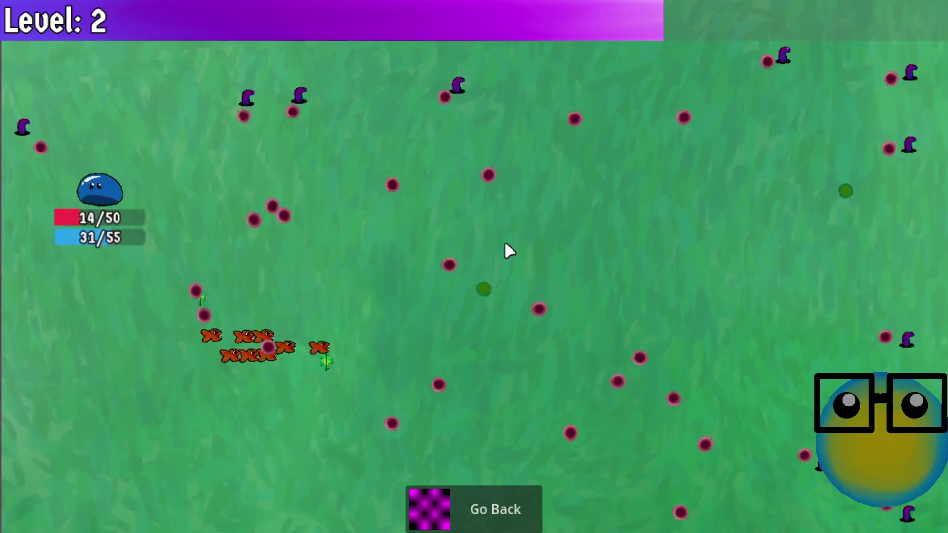
{"action": "key", "text": "w"}
{"action": "key", "text": "d"}
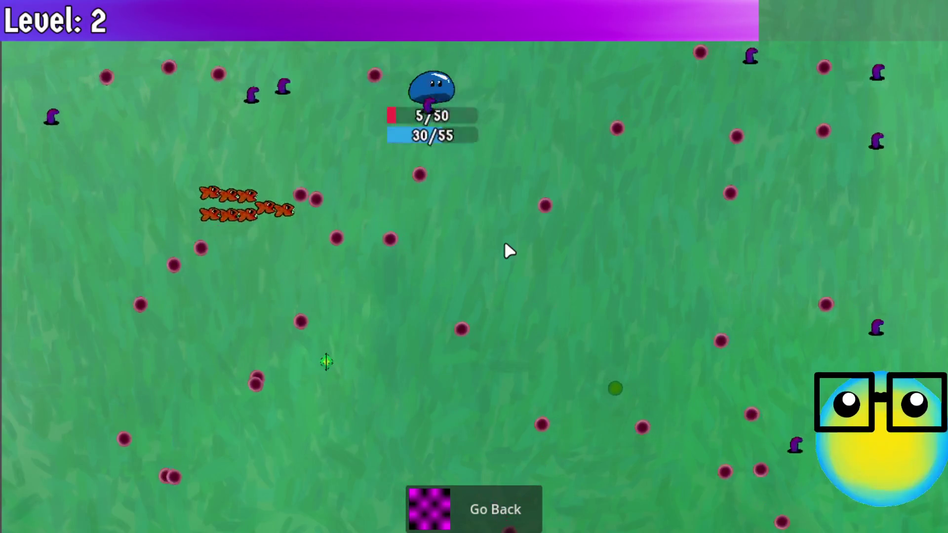
{"action": "key", "text": "s"}
{"action": "key", "text": "d"}
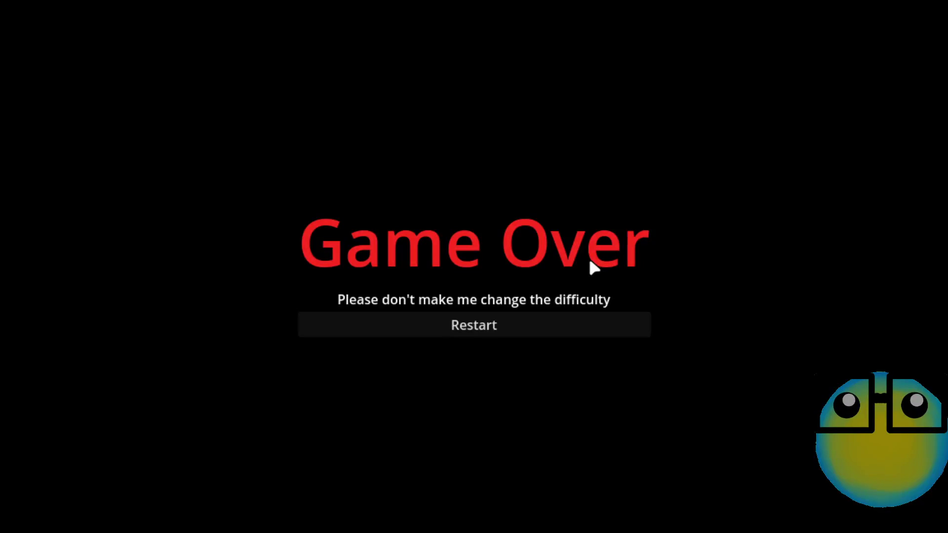
{"action": "left_click", "coordinate": [542, 327]}
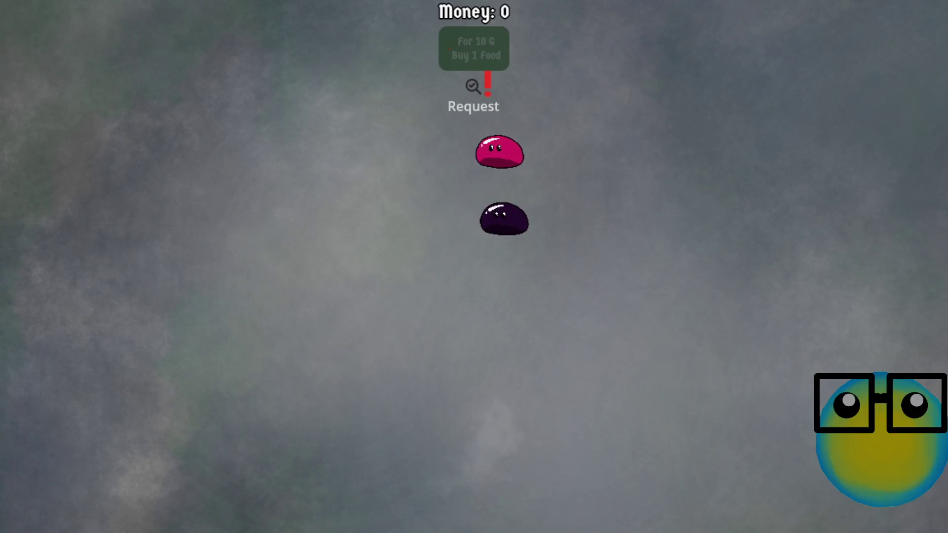
{"action": "key", "text": "d"}
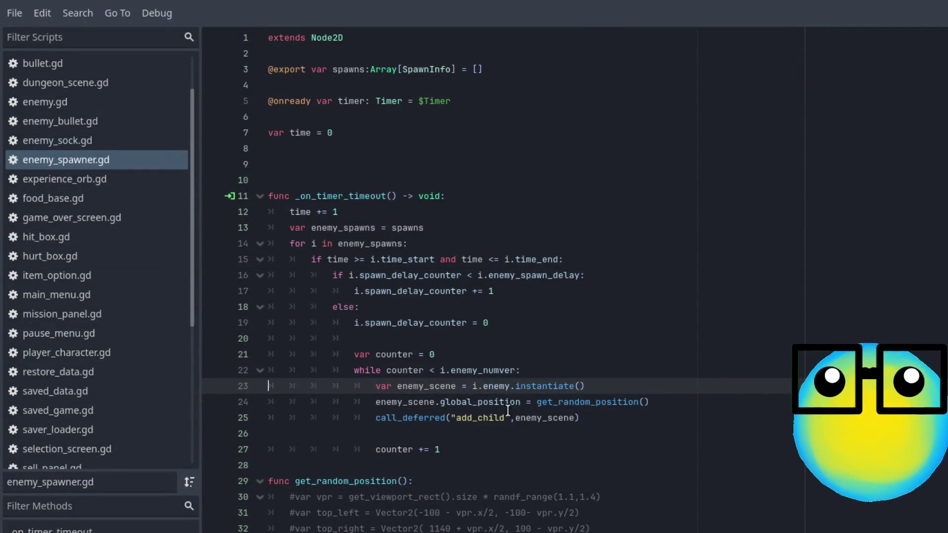
In spawn_info.gd, change the enemy export's type from Resource to PackedScene.
{"action": "left_click", "coordinate": [425, 72], "text": "ctrl"}
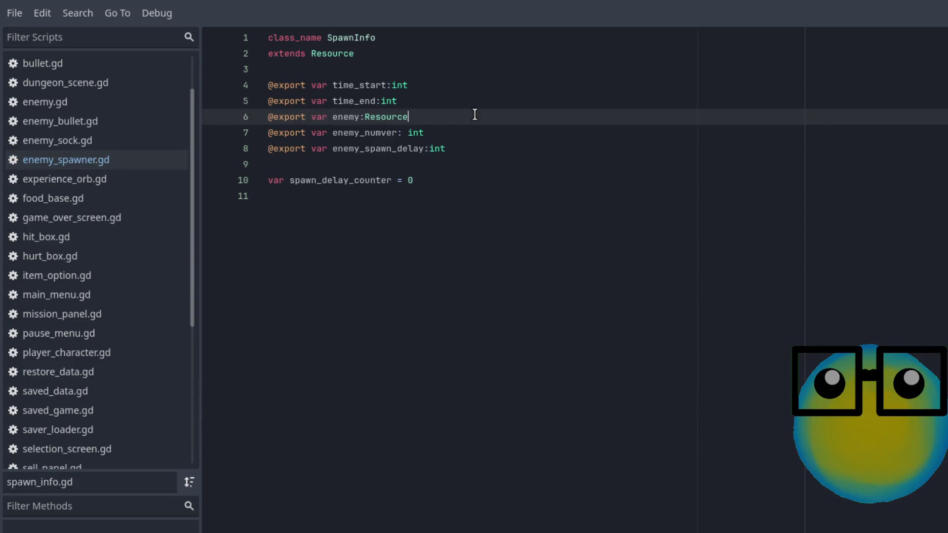
{"action": "key", "text": "BackSpace"}
{"action": "key", "text": "BackSpace"}
{"action": "key", "text": "BackSpace"}
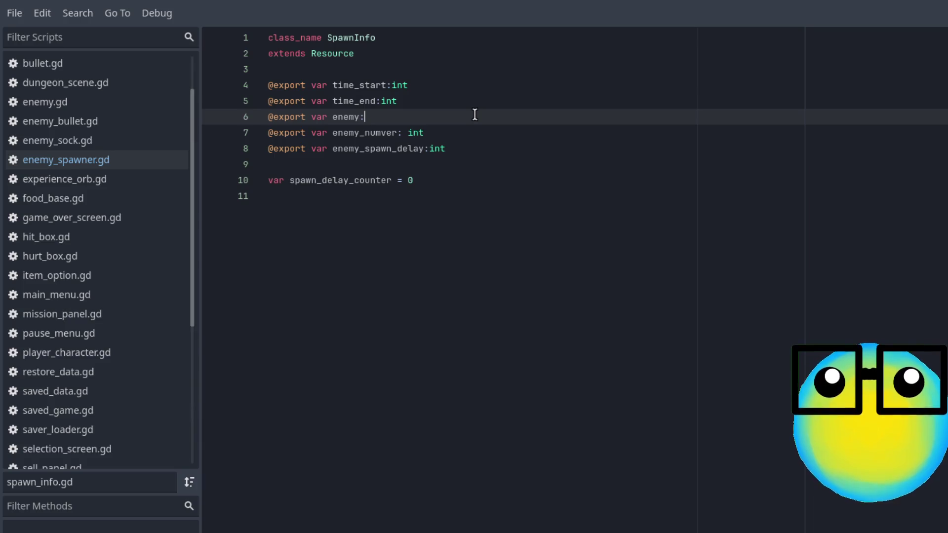
{"action": "type", "text": "Pack"}
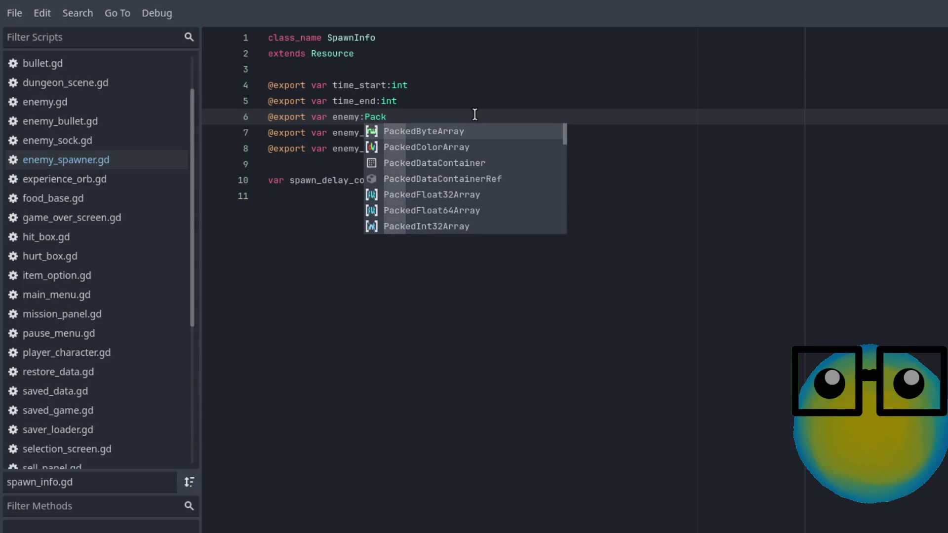
{"action": "type", "text": "edS"}
{"action": "key", "text": "Return"}
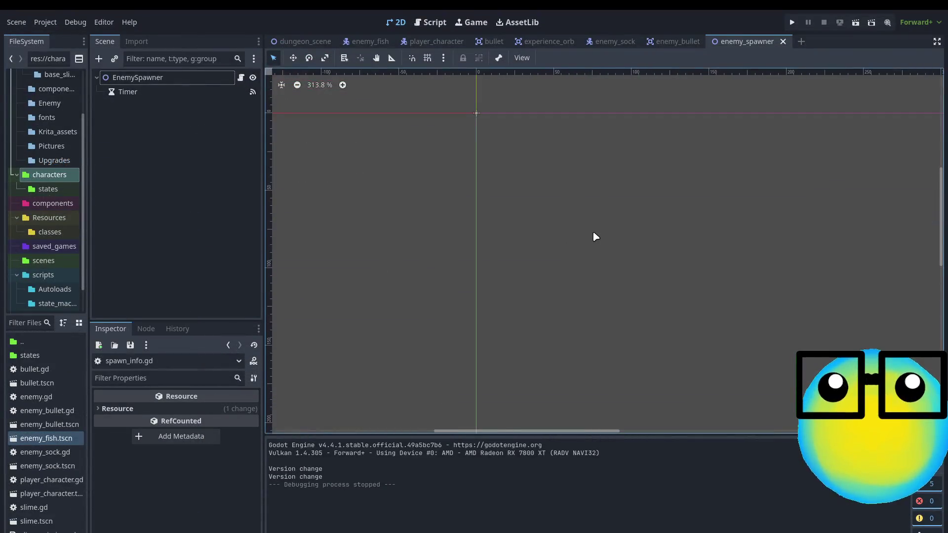
Select the EnemySpawner node and expand Spawns element 0 in the Inspector.
{"action": "scroll", "coordinate": [482, 105], "scroll_direction": "up", "scroll_amount": 5}
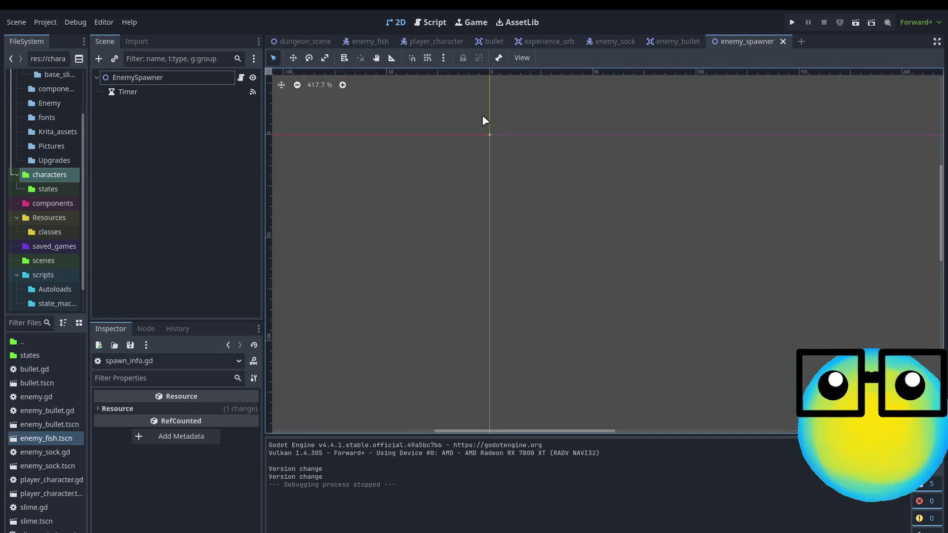
{"action": "left_click", "coordinate": [183, 78]}
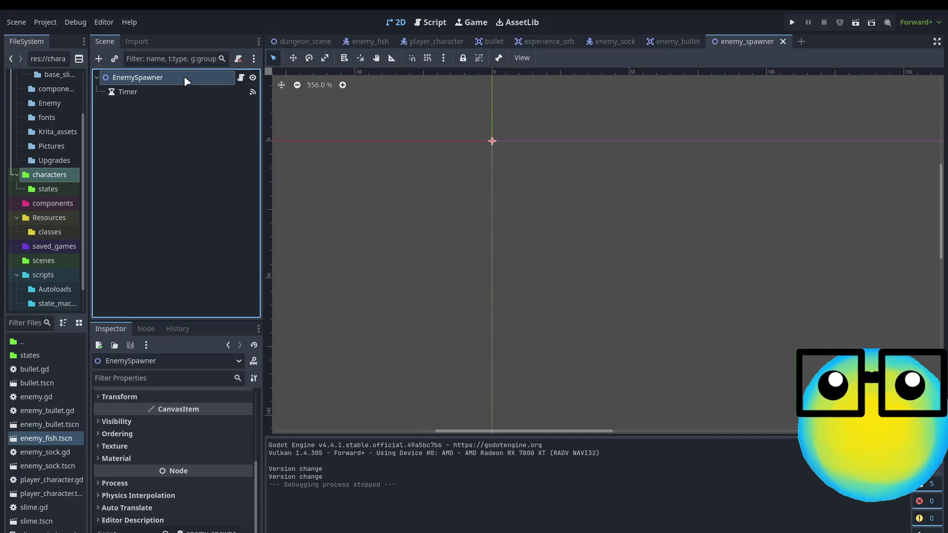
{"action": "scroll", "coordinate": [165, 435], "scroll_direction": "up", "scroll_amount": 5}
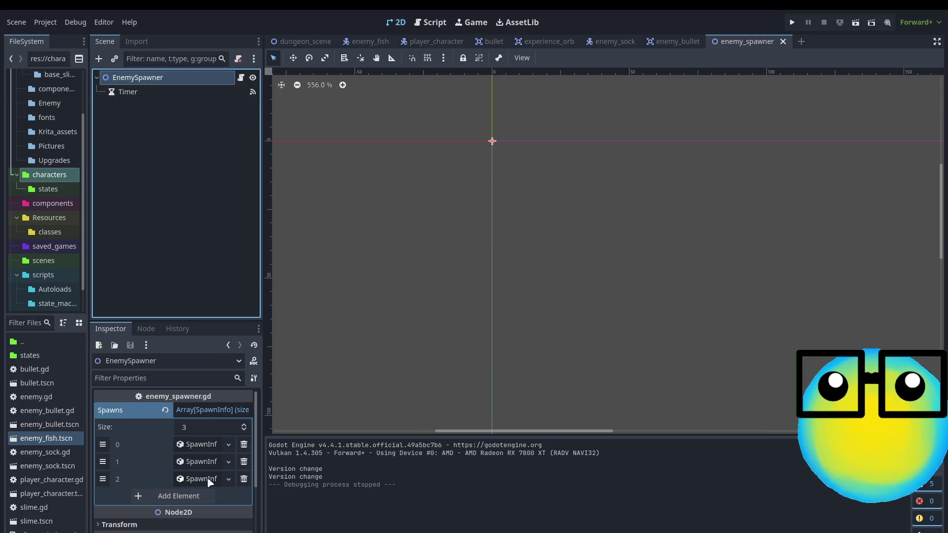
{"action": "left_click", "coordinate": [192, 447]}
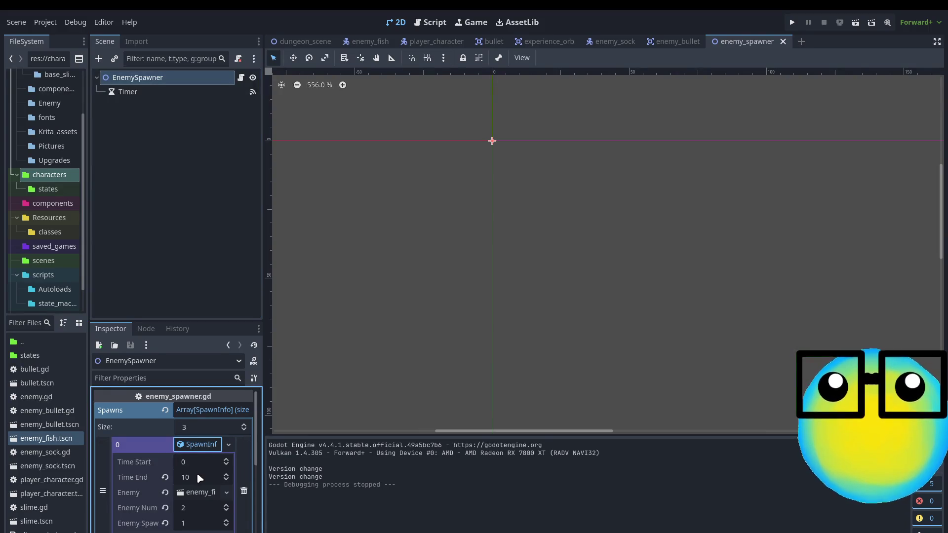
{"action": "scroll", "coordinate": [200, 478], "scroll_direction": "down", "scroll_amount": 2}
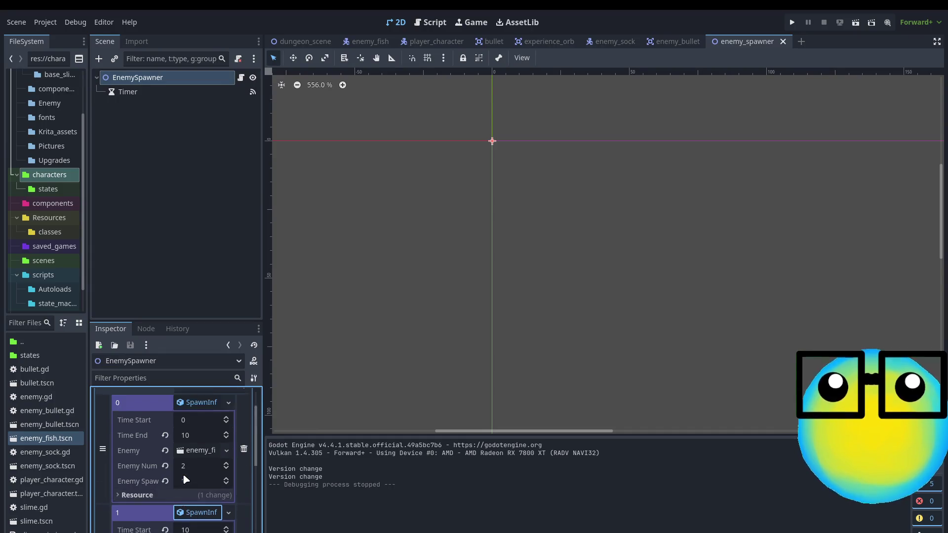
{"action": "scroll", "coordinate": [186, 479], "scroll_direction": "up", "scroll_amount": 2}
Set element 0's Time End to 15, save the scene, and run the game.
{"action": "left_click", "coordinate": [208, 457]}
{"action": "type", "text": "15"}
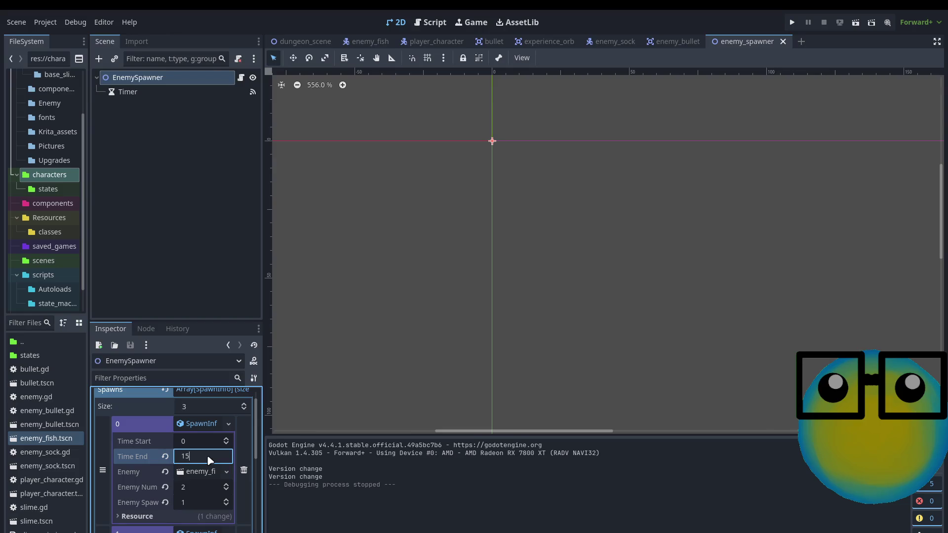
{"action": "left_click", "coordinate": [411, 390]}
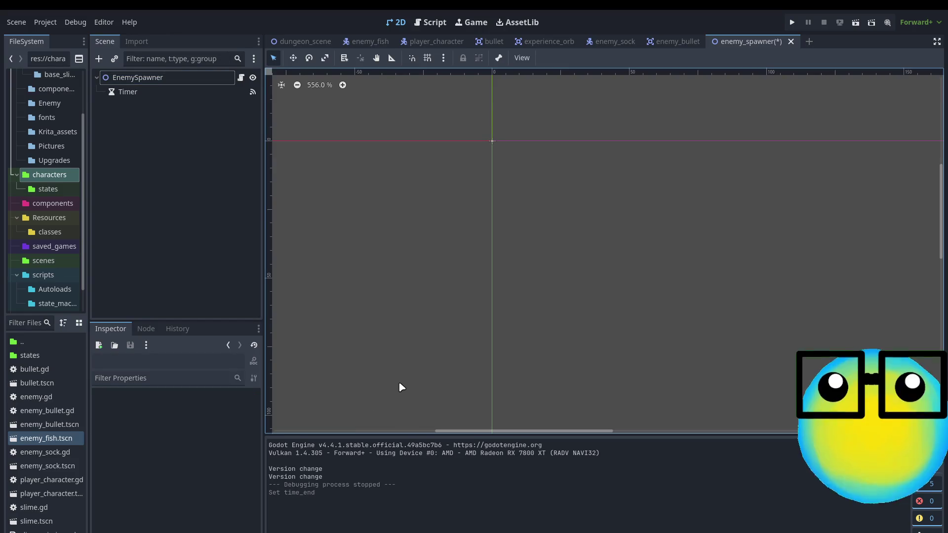
{"action": "key", "text": "ctrl+s"}
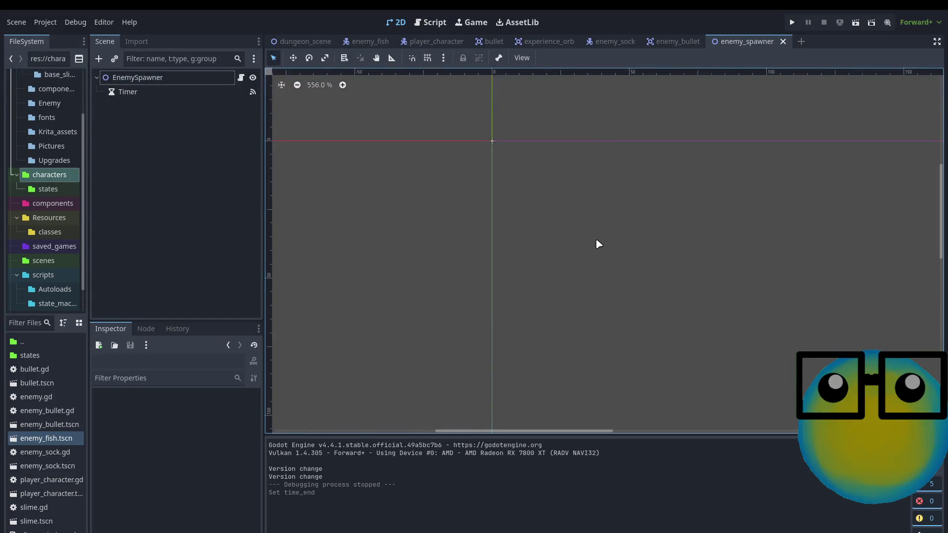
{"action": "key", "text": "F5"}
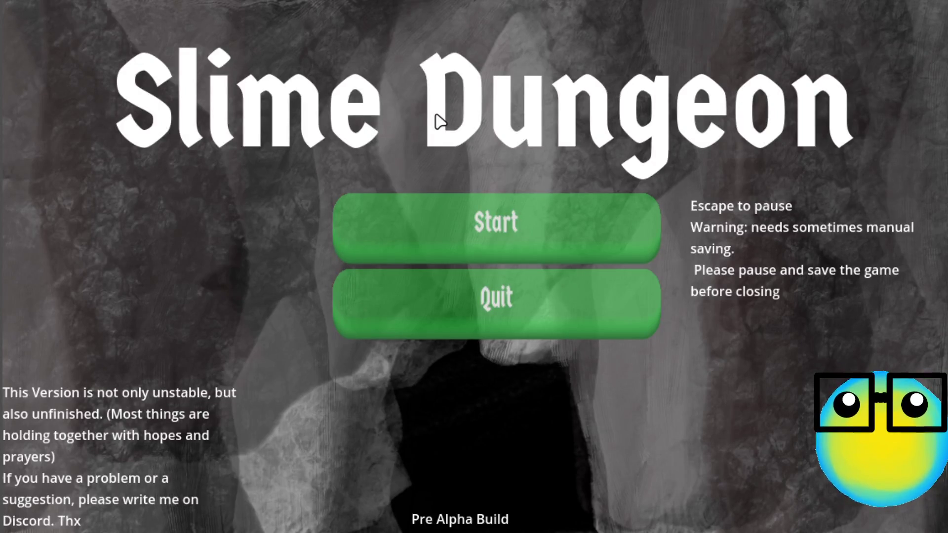
Start a new game from the title menu and send the blue slime on a mission.
{"action": "left_click", "coordinate": [501, 218]}
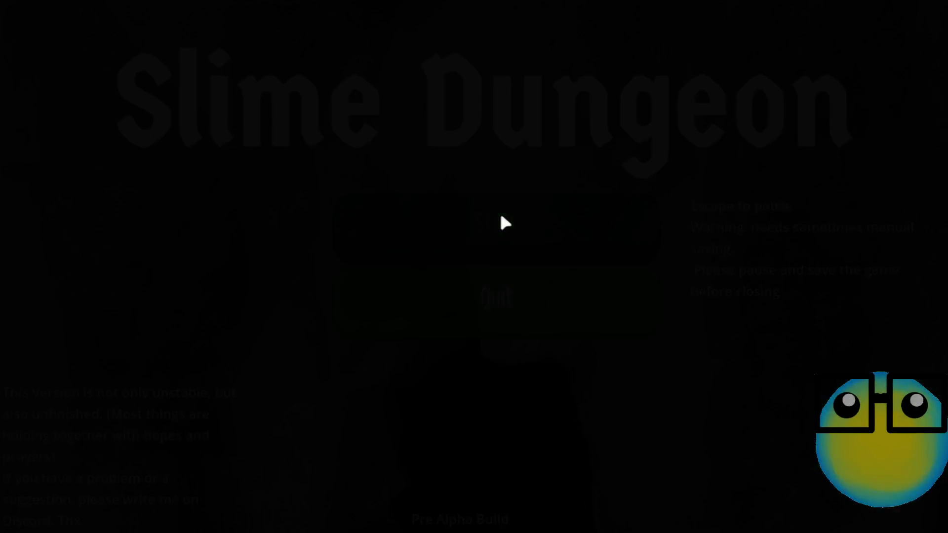
{"action": "left_click", "coordinate": [478, 329]}
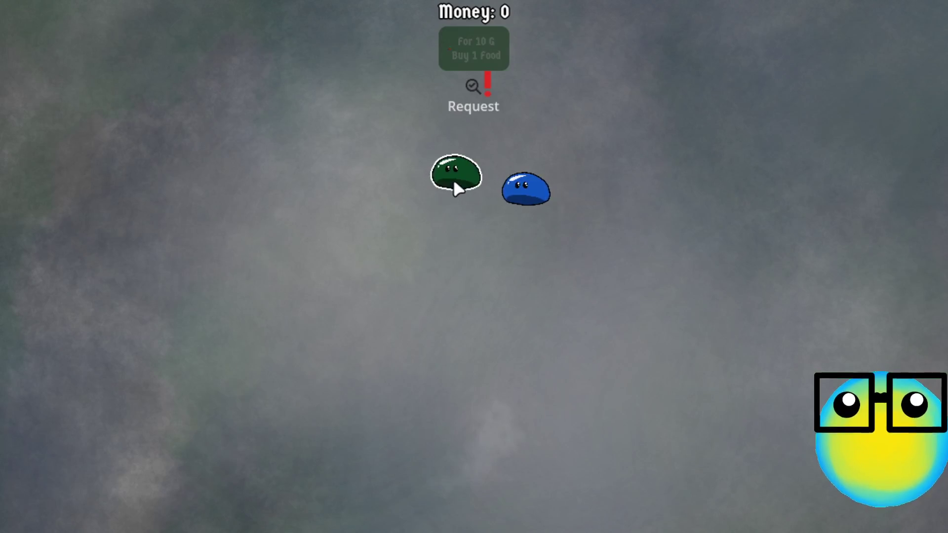
{"action": "left_click", "coordinate": [484, 316]}
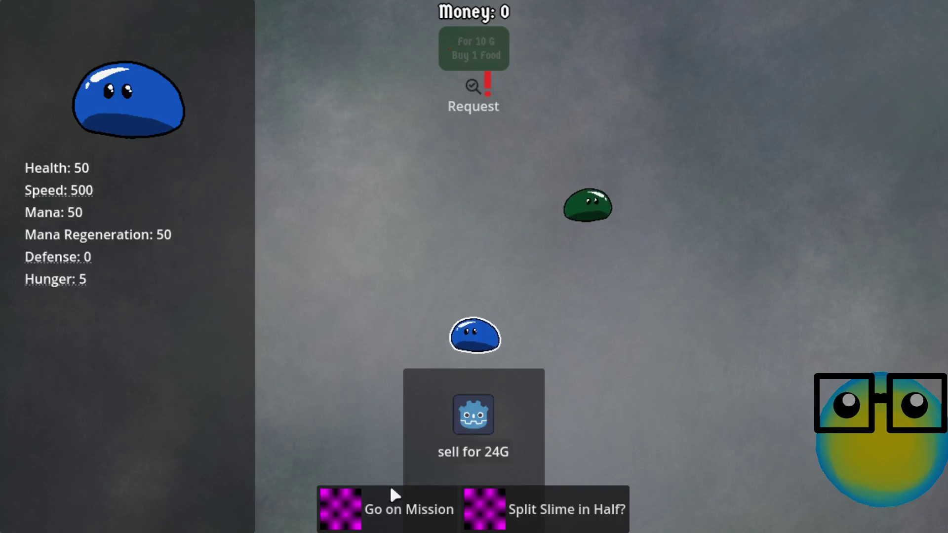
{"action": "left_click", "coordinate": [376, 498]}
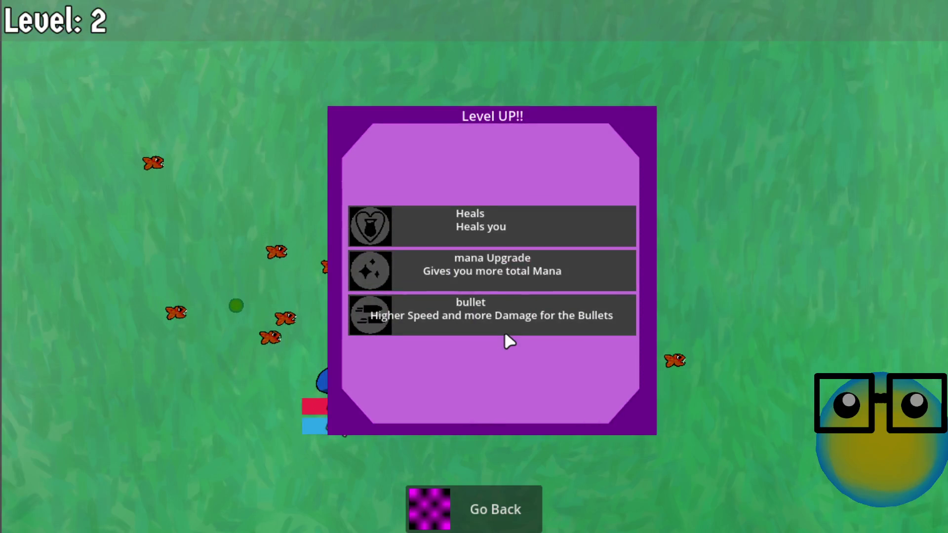
Take the bullet upgrade and dodge the fish swarm with WASD until level 3.
{"action": "left_click", "coordinate": [521, 317]}
{"action": "key", "text": "d"}
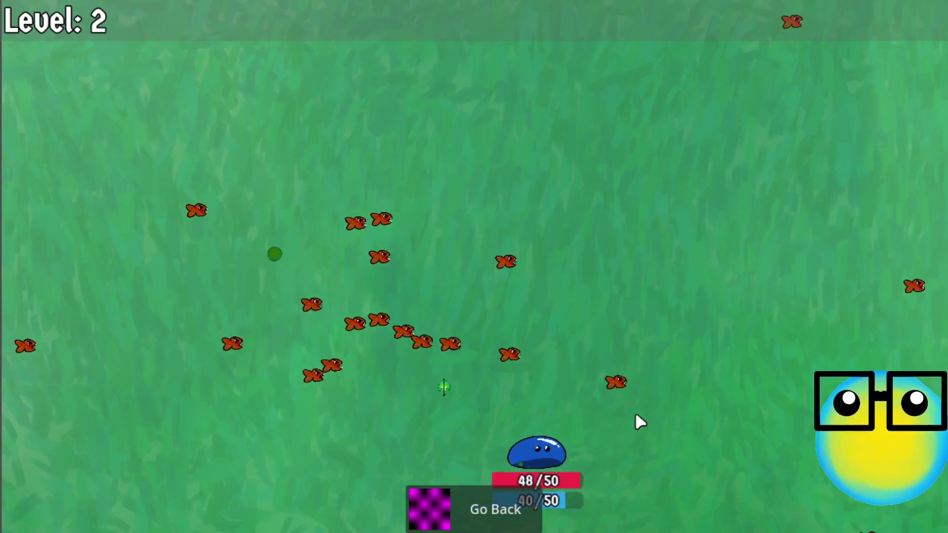
{"action": "key", "text": "w"}
{"action": "key", "text": "a"}
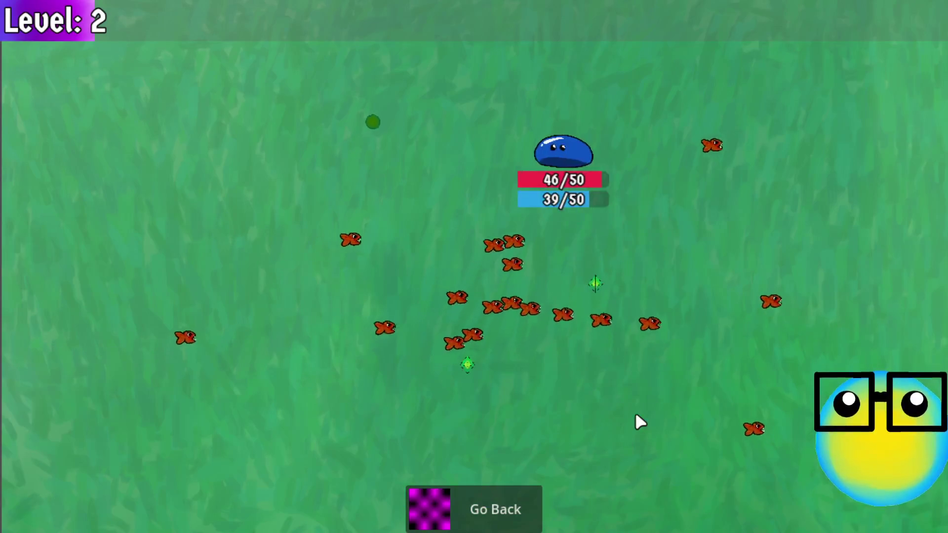
{"action": "key", "text": "s"}
{"action": "key", "text": "d"}
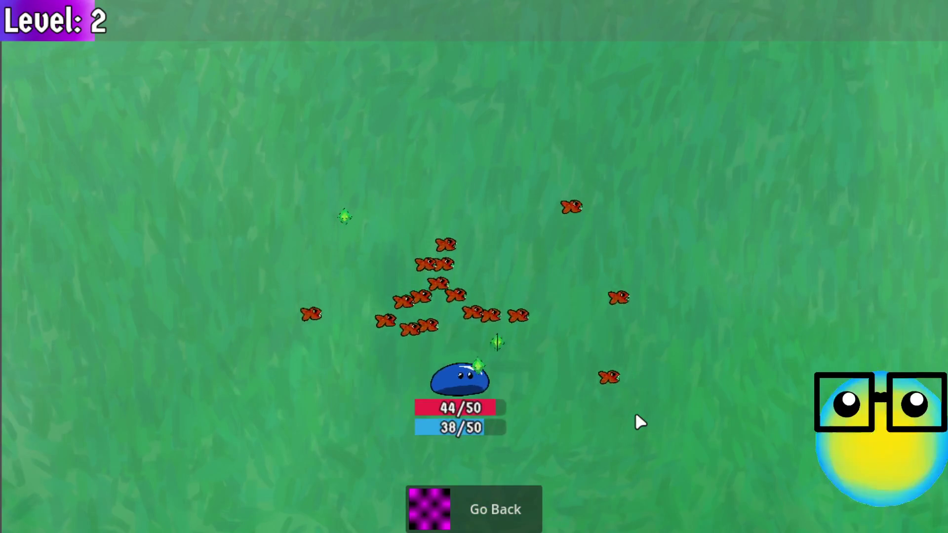
{"action": "key", "text": "s"}
{"action": "key", "text": "a"}
{"action": "key", "text": "w"}
{"action": "key", "text": "d"}
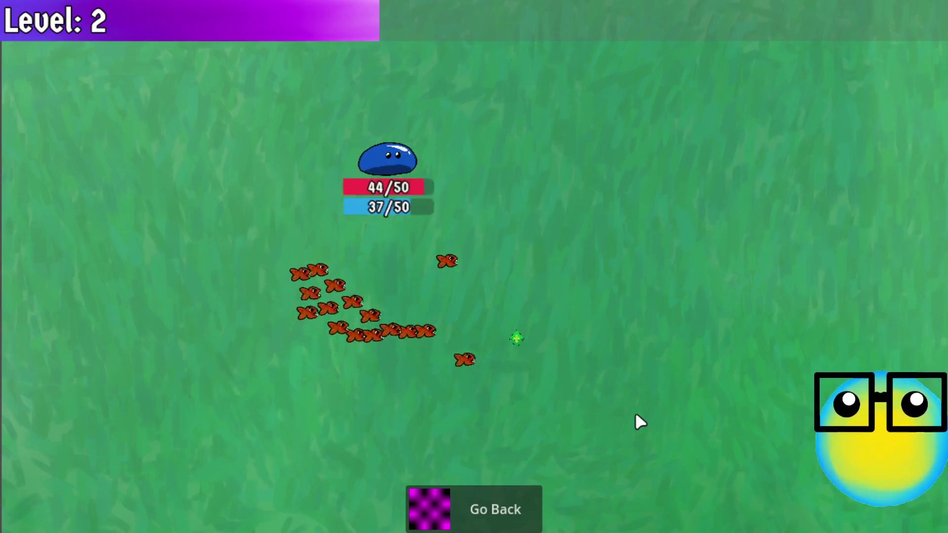
{"action": "key", "text": "s"}
{"action": "key", "text": "s"}
{"action": "key", "text": "a"}
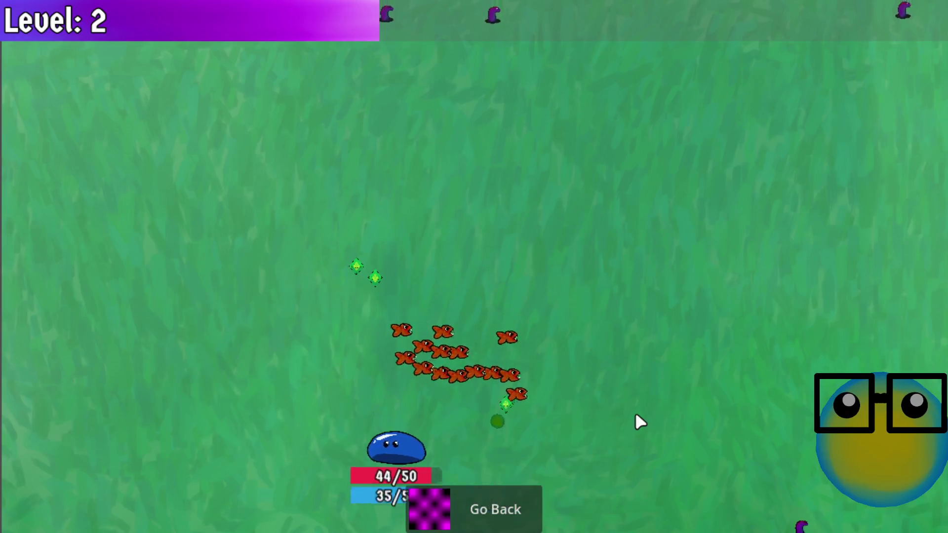
{"action": "key", "text": "w"}
{"action": "key", "text": "d"}
{"action": "key", "text": "s"}
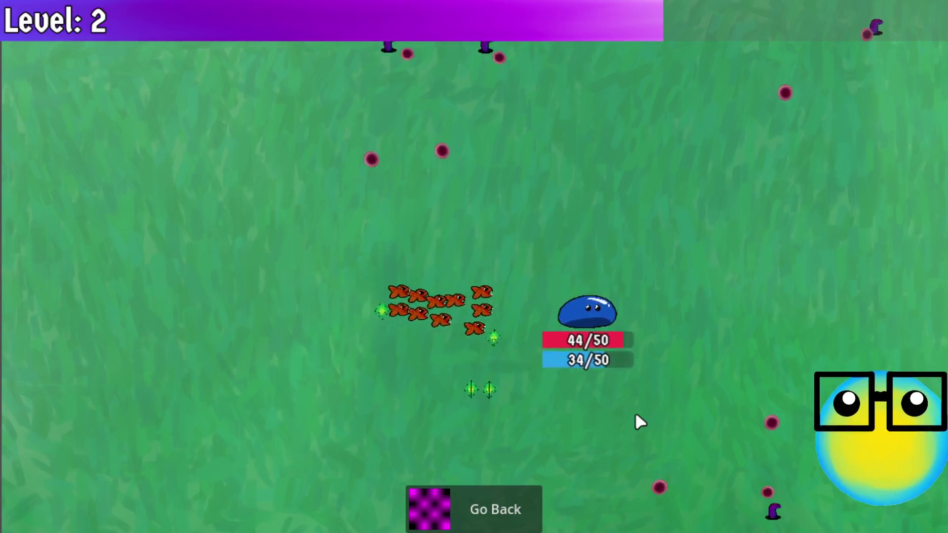
{"action": "key", "text": "a"}
{"action": "key", "text": "s"}
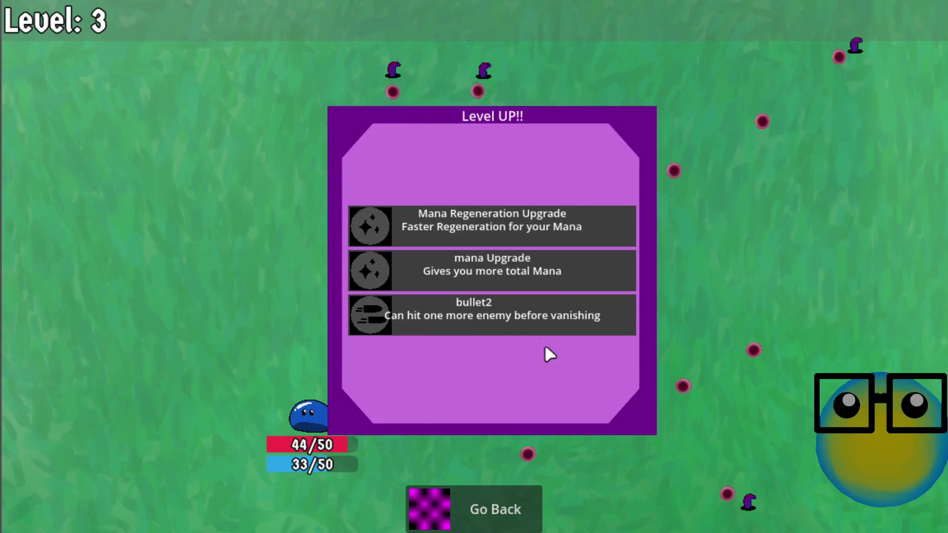
Choose the bullet2 upgrade and keep dodging enemy bullets until level 4.
{"action": "left_click", "coordinate": [521, 305]}
{"action": "key", "text": "a"}
{"action": "key", "text": "w"}
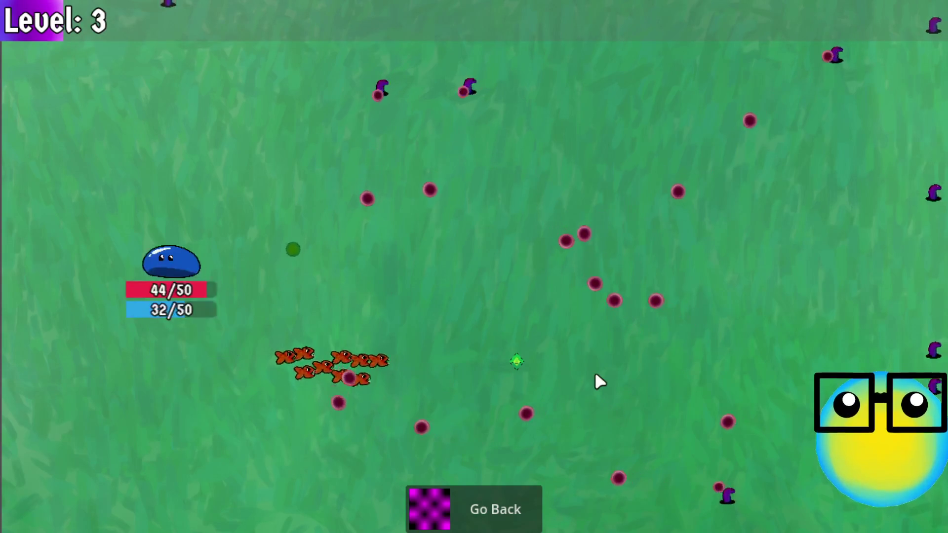
{"action": "key", "text": "d"}
{"action": "key", "text": "a"}
{"action": "key", "text": "d"}
{"action": "key", "text": "w"}
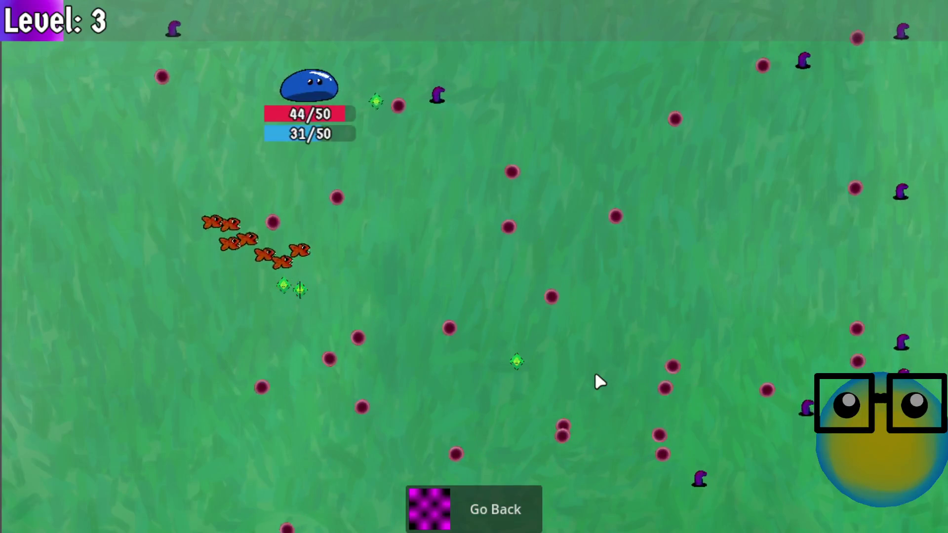
{"action": "key", "text": "d"}
{"action": "key", "text": "a"}
{"action": "key", "text": "s"}
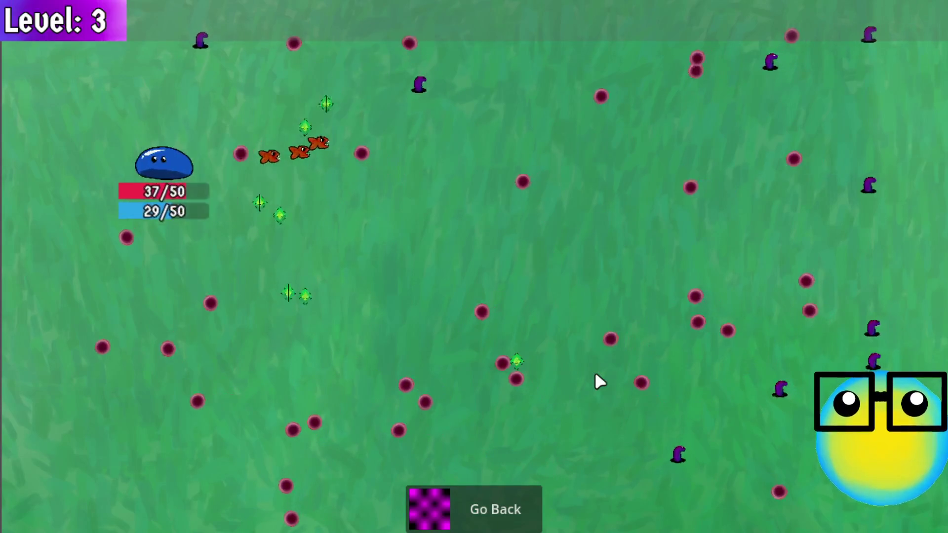
{"action": "key", "text": "d"}
{"action": "key", "text": "s"}
{"action": "key", "text": "a"}
{"action": "key", "text": "w"}
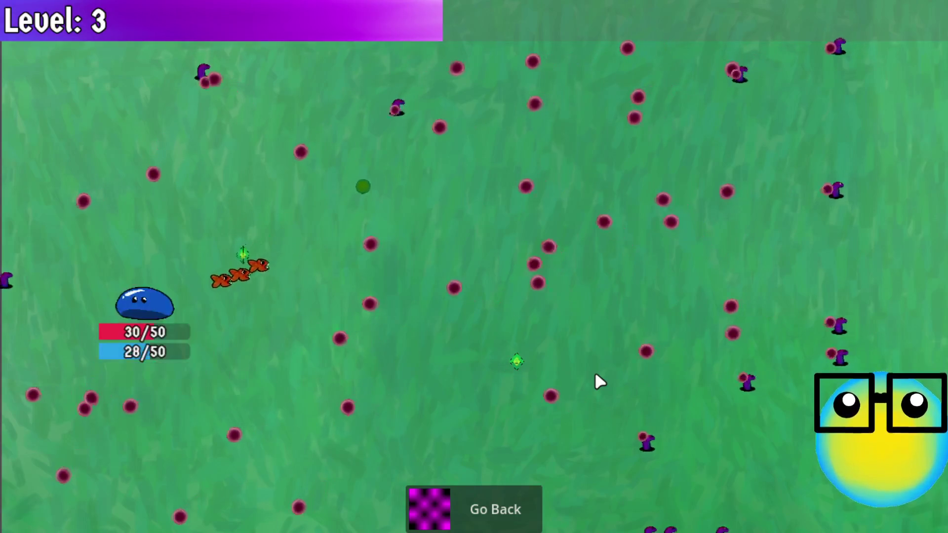
{"action": "key", "text": "w"}
{"action": "key", "text": "a"}
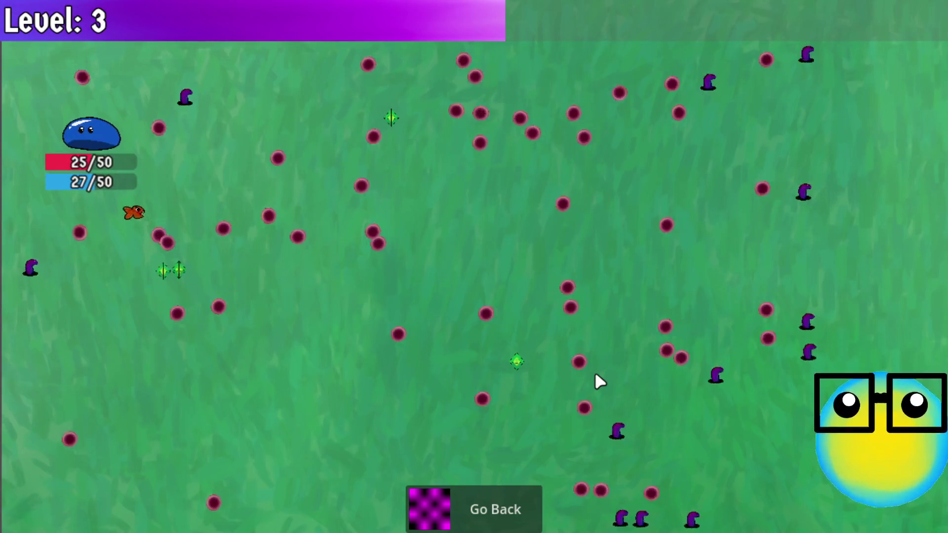
{"action": "key", "text": "w"}
{"action": "key", "text": "s"}
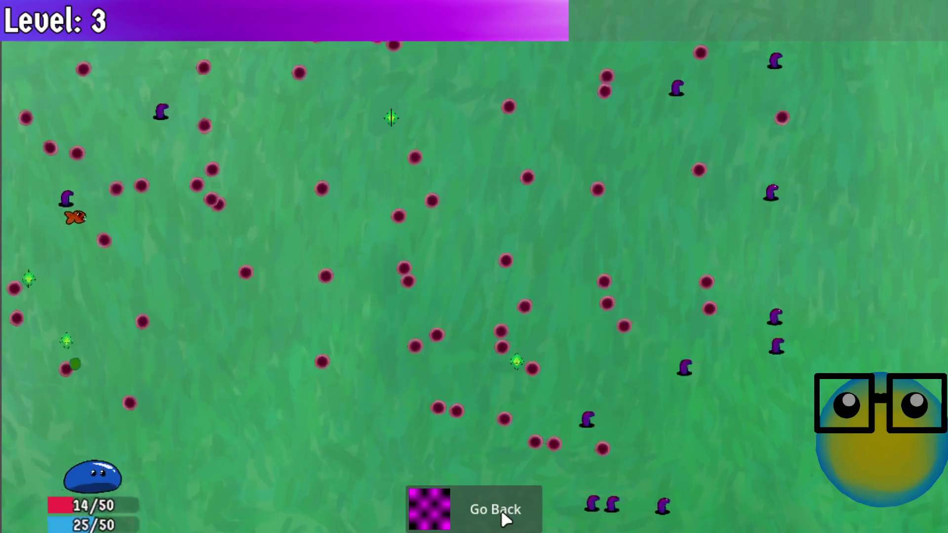
{"action": "key", "text": "d"}
{"action": "key", "text": "a"}
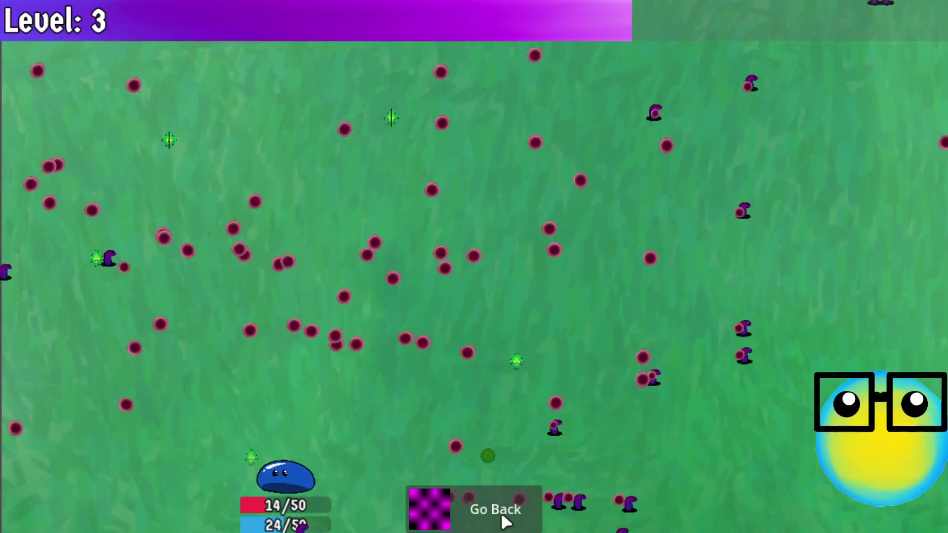
{"action": "key", "text": "w"}
{"action": "key", "text": "d"}
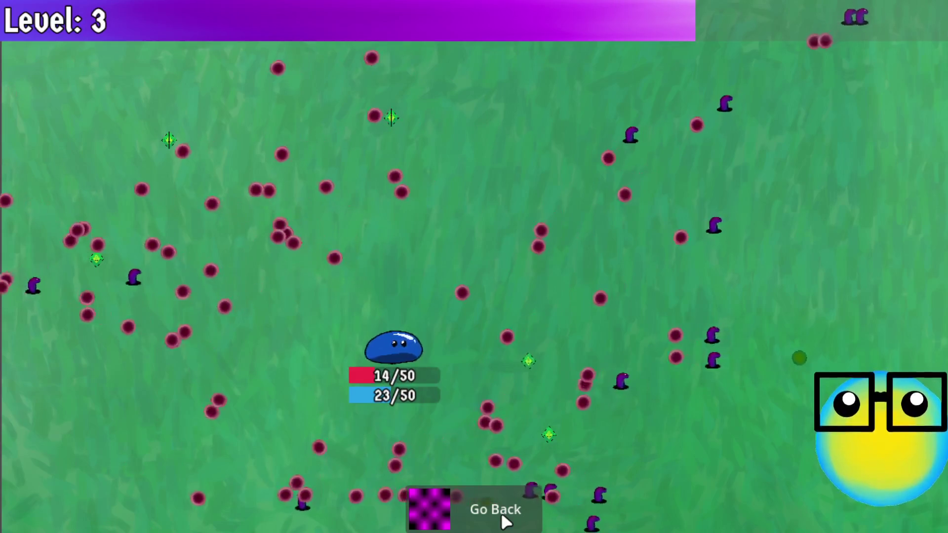
{"action": "key", "text": "w"}
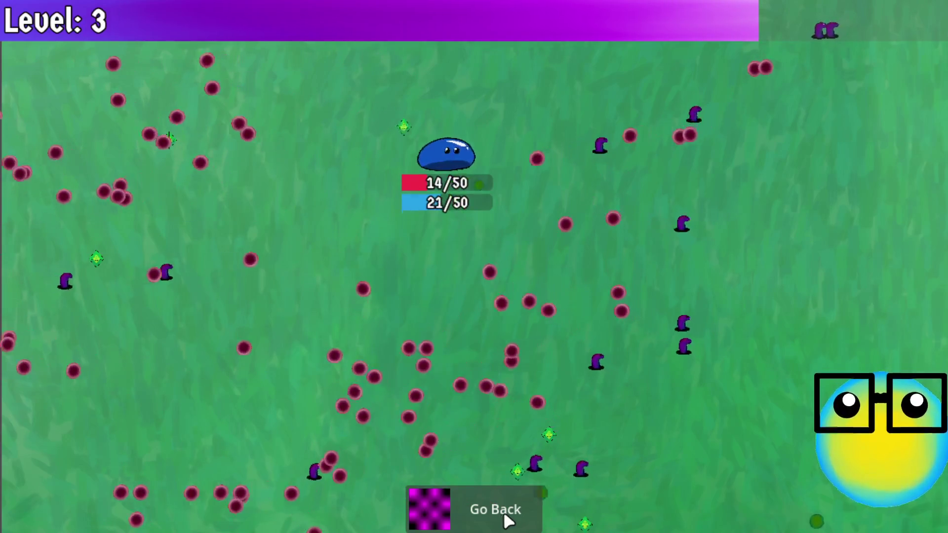
{"action": "key", "text": "a"}
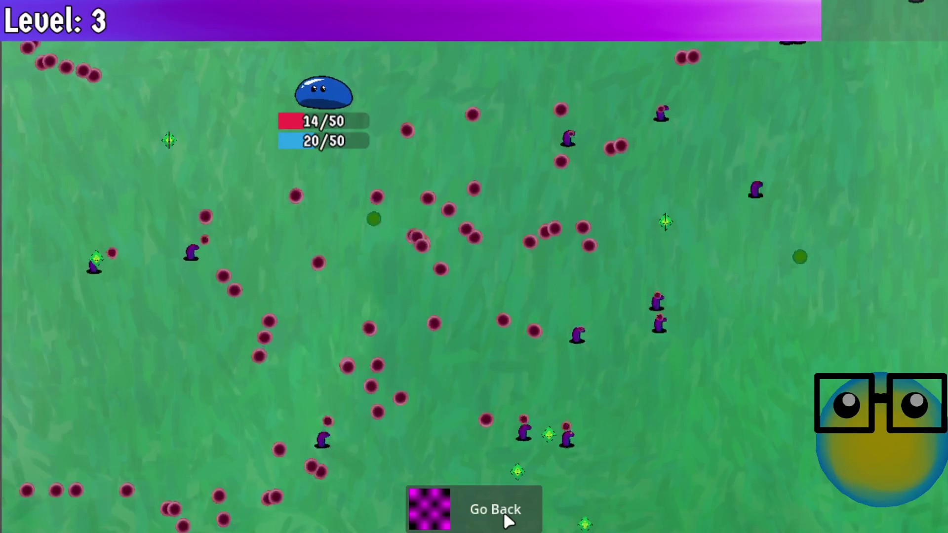
{"action": "key", "text": "a"}
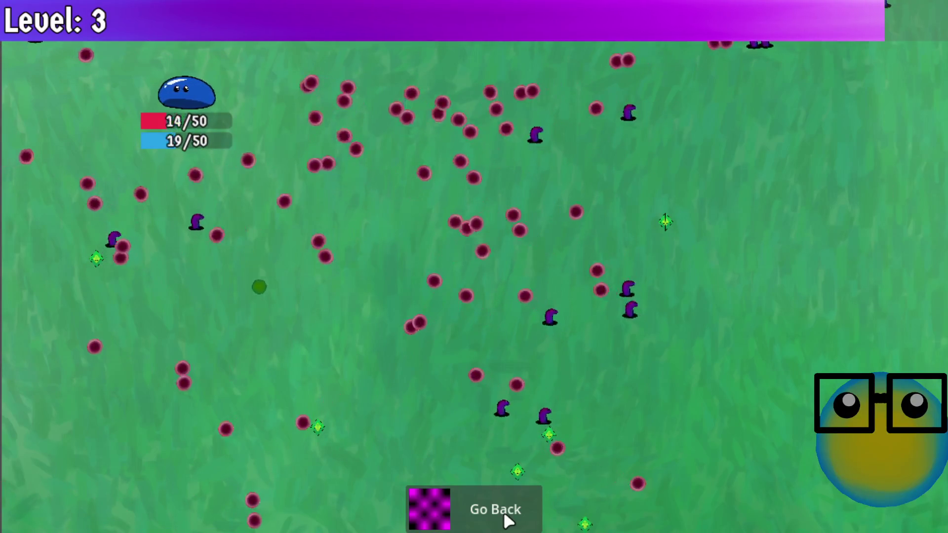
{"action": "key", "text": "s"}
{"action": "key", "text": "d"}
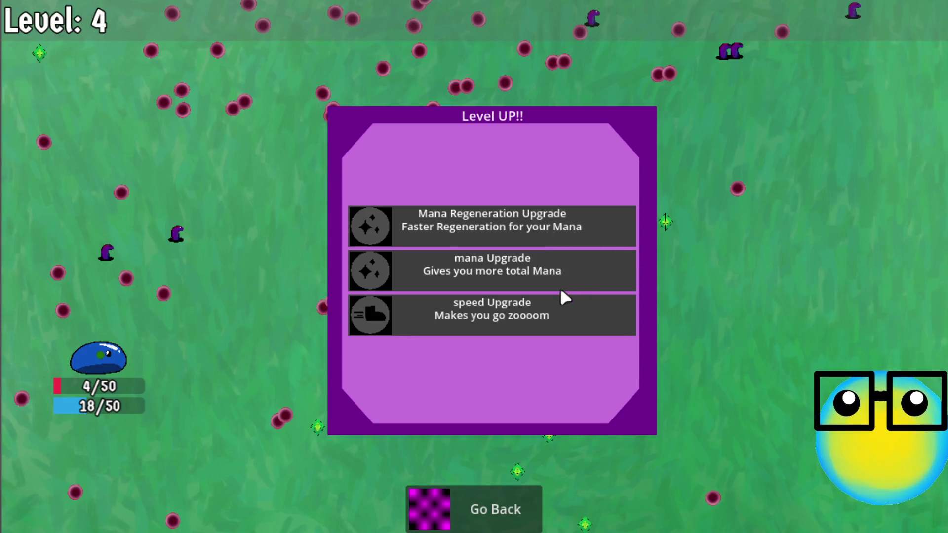
Pick a level-up upgrade, go back to the hub, and quit from the pause menu.
{"action": "left_click", "coordinate": [565, 227]}
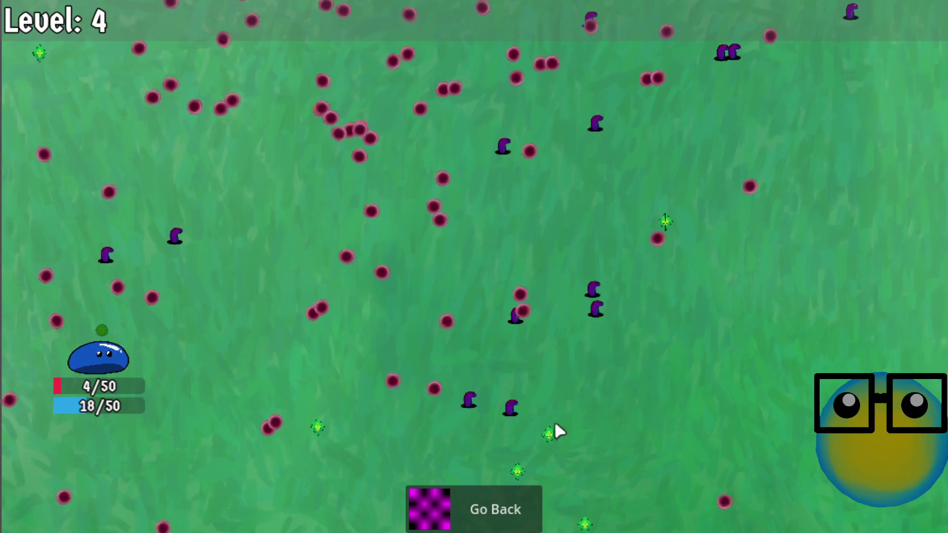
{"action": "left_click", "coordinate": [532, 517]}
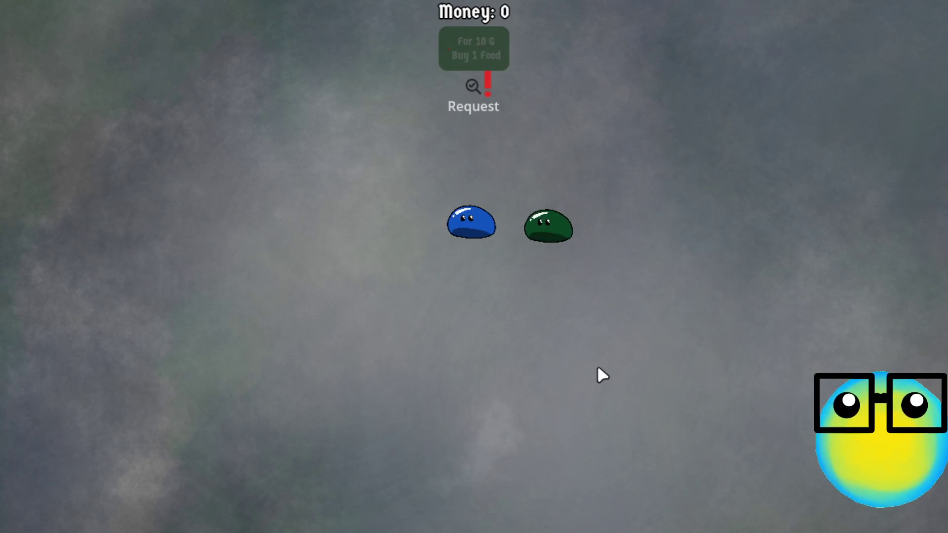
{"action": "key", "text": "Escape"}
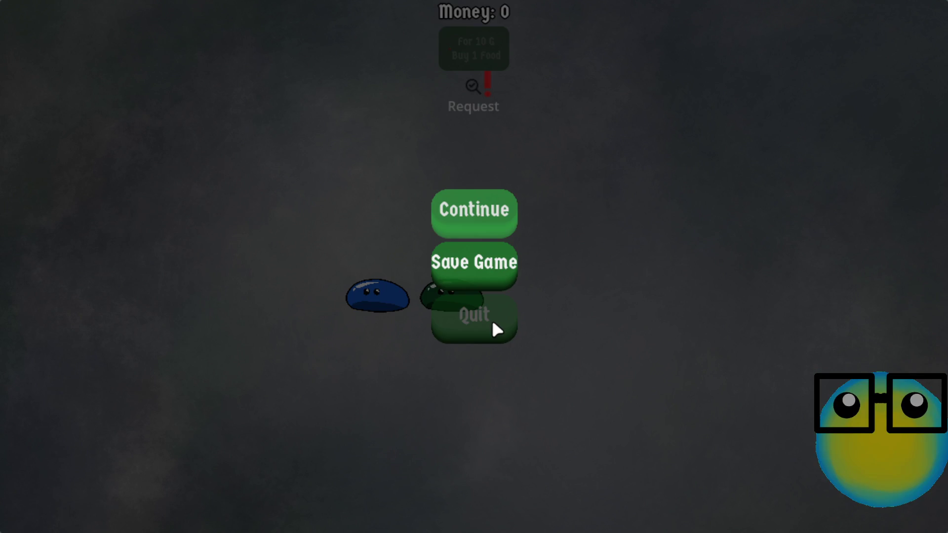
{"action": "left_click", "coordinate": [491, 323]}
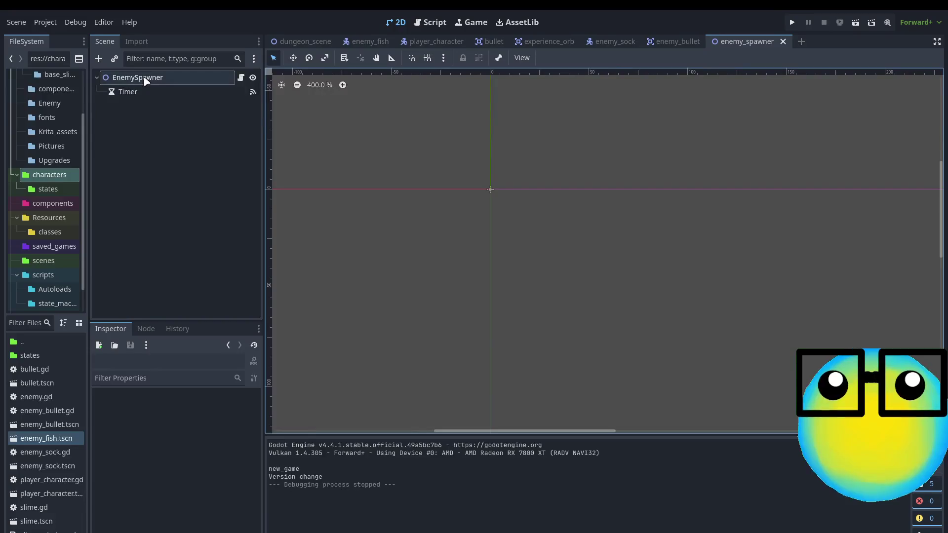
Select EnemySpawner, expand spawn entries 0 and 1, and edit entry 1's end time.
{"action": "left_click", "coordinate": [145, 78]}
{"action": "left_click", "coordinate": [182, 423]}
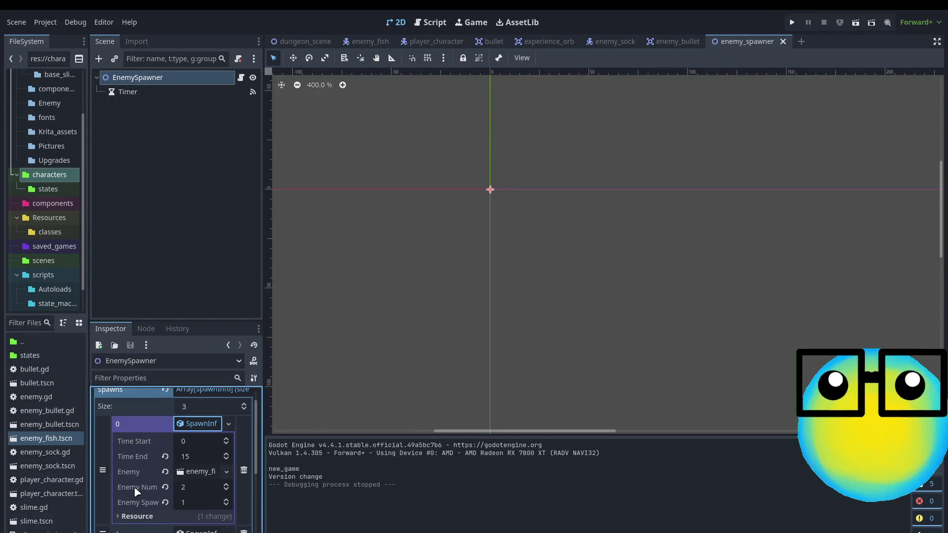
{"action": "scroll", "coordinate": [198, 468], "scroll_direction": "down", "scroll_amount": 2}
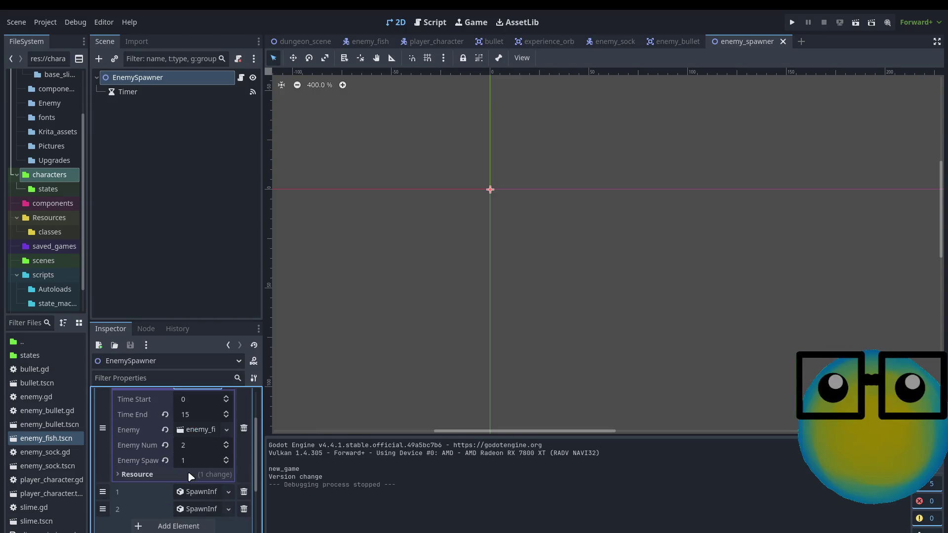
{"action": "left_click", "coordinate": [184, 493]}
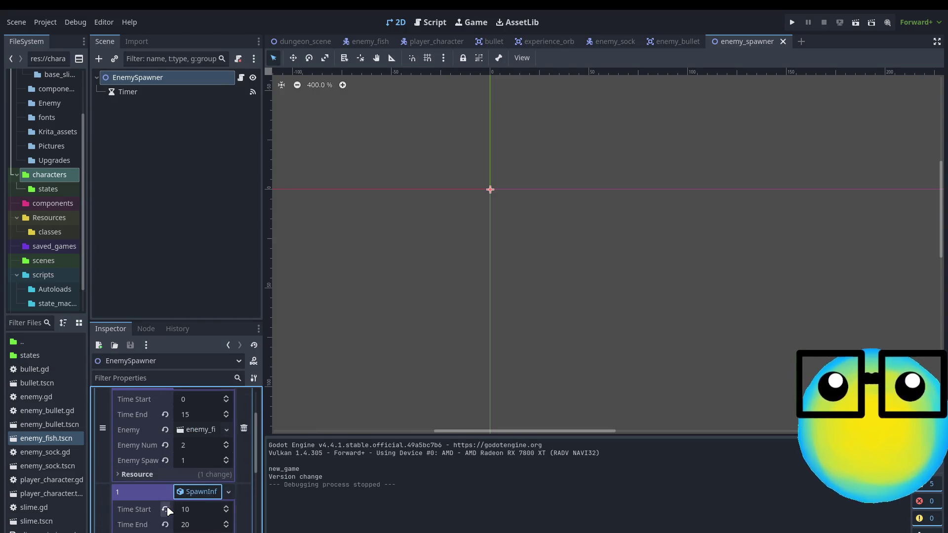
{"action": "scroll", "coordinate": [183, 489], "scroll_direction": "up", "scroll_amount": 2}
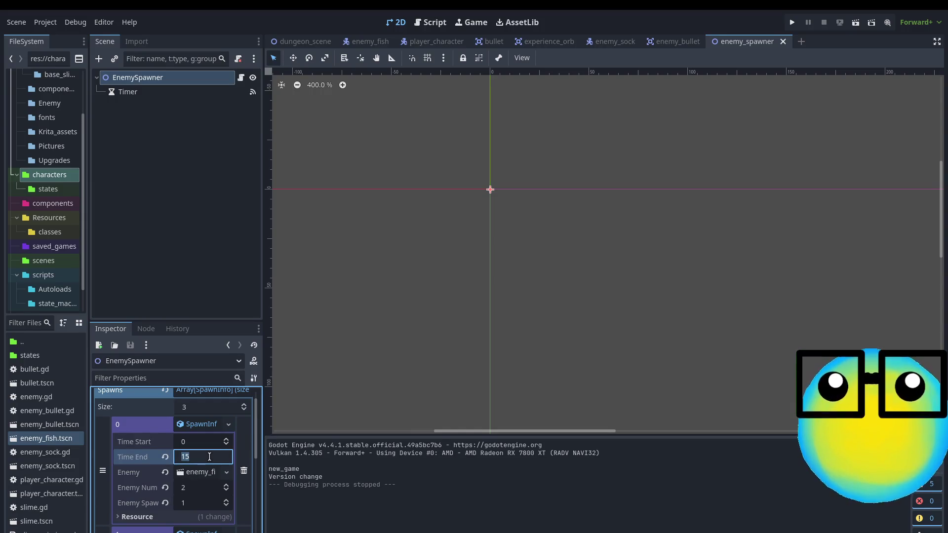
{"action": "scroll", "coordinate": [212, 460], "scroll_direction": "down", "scroll_amount": 4}
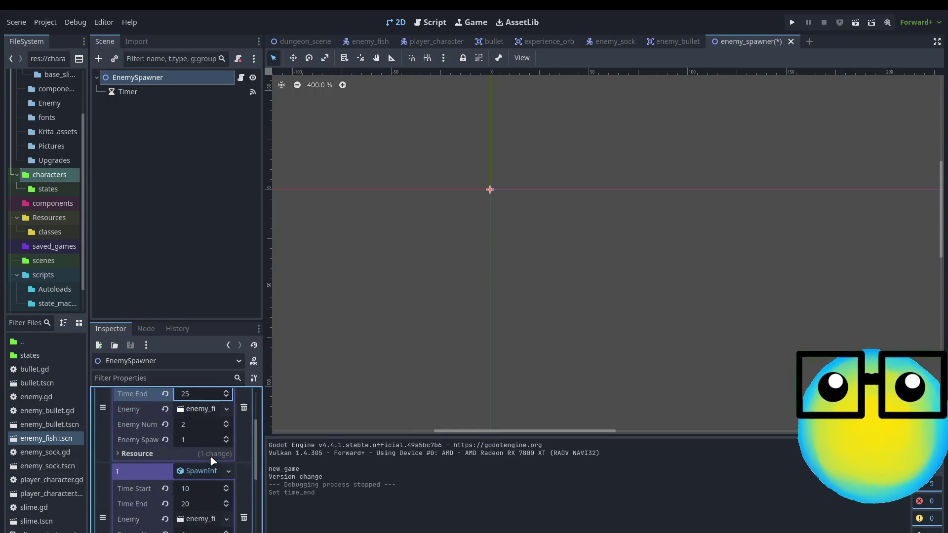
{"action": "left_click", "coordinate": [208, 488]}
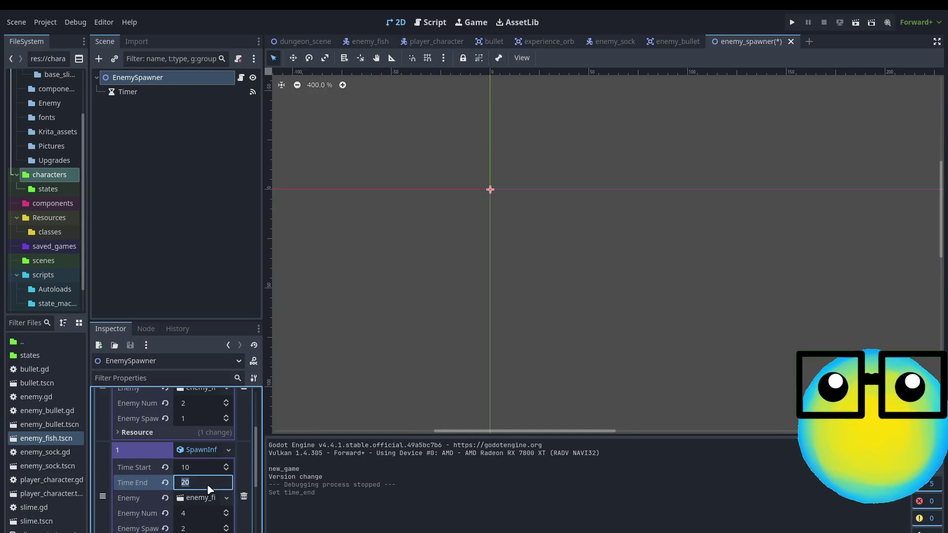
{"action": "type", "text": "50"}
Set spawn entry 2 to Enemy Num 4 and Time End 150, then save.
{"action": "scroll", "coordinate": [208, 489], "scroll_direction": "down", "scroll_amount": 5}
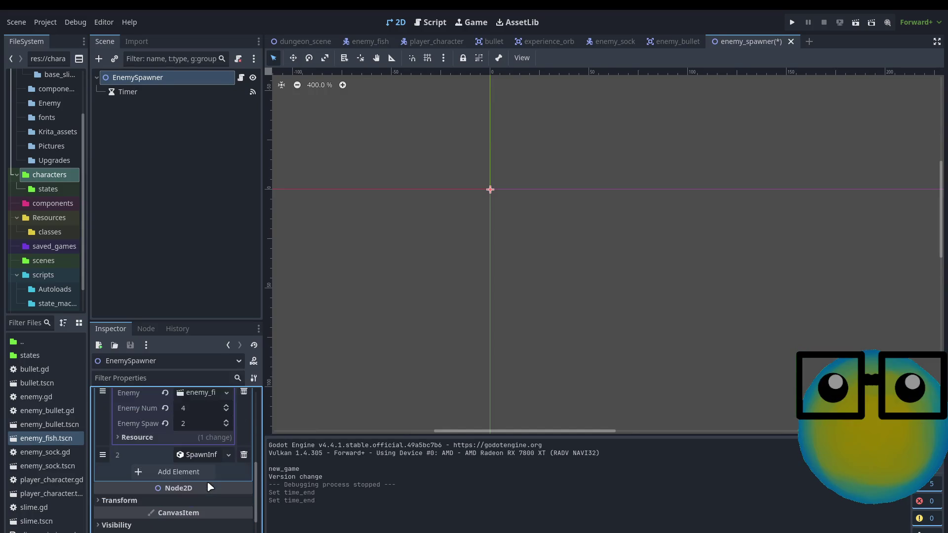
{"action": "left_click", "coordinate": [197, 455]}
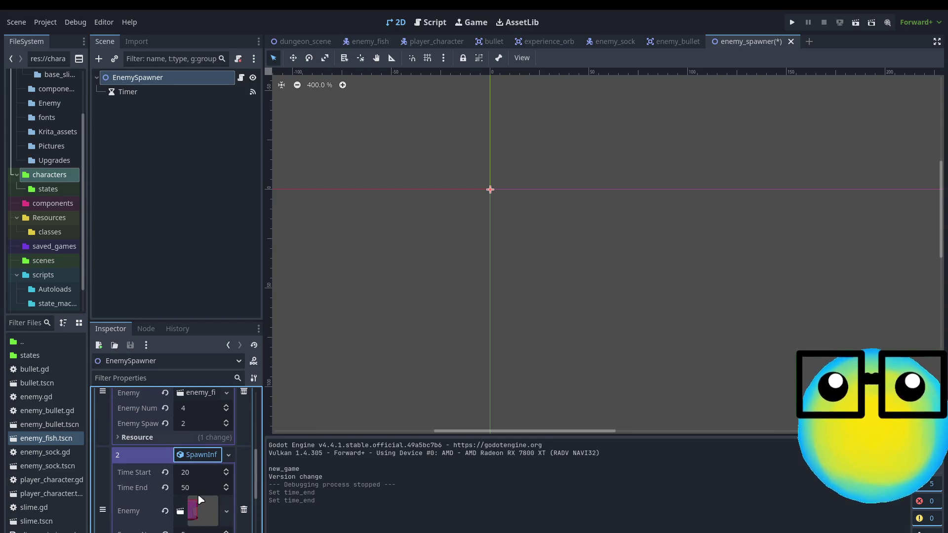
{"action": "scroll", "coordinate": [198, 495], "scroll_direction": "down", "scroll_amount": 1}
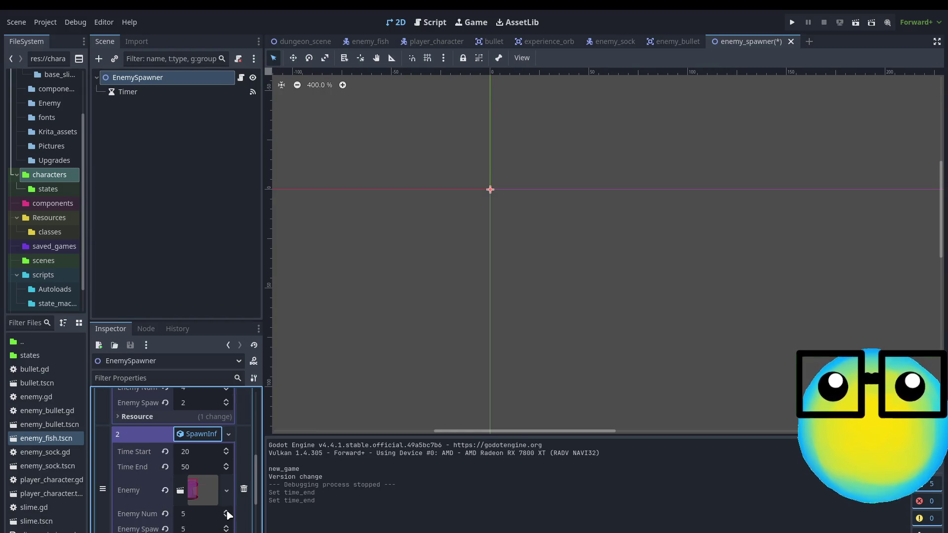
{"action": "left_click", "coordinate": [225, 517]}
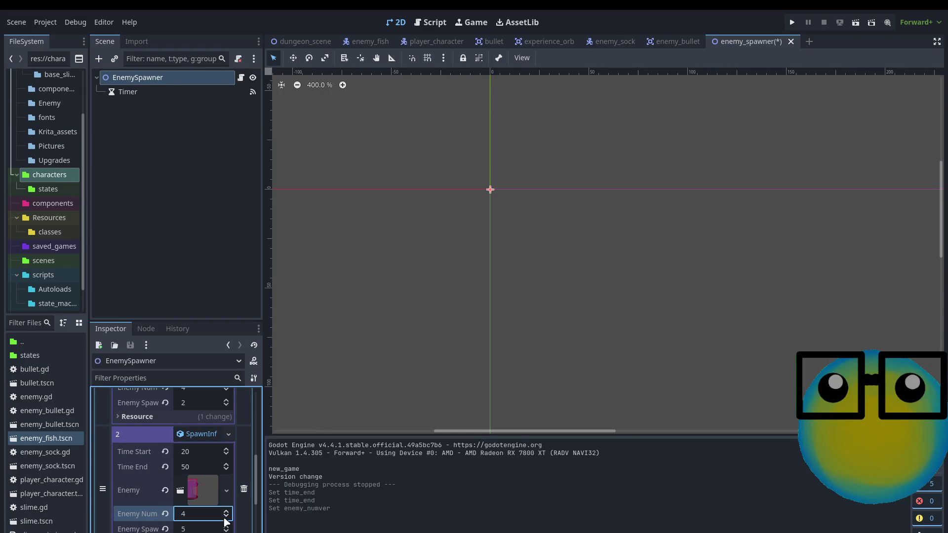
{"action": "left_click", "coordinate": [204, 467]}
{"action": "type", "text": "150"}
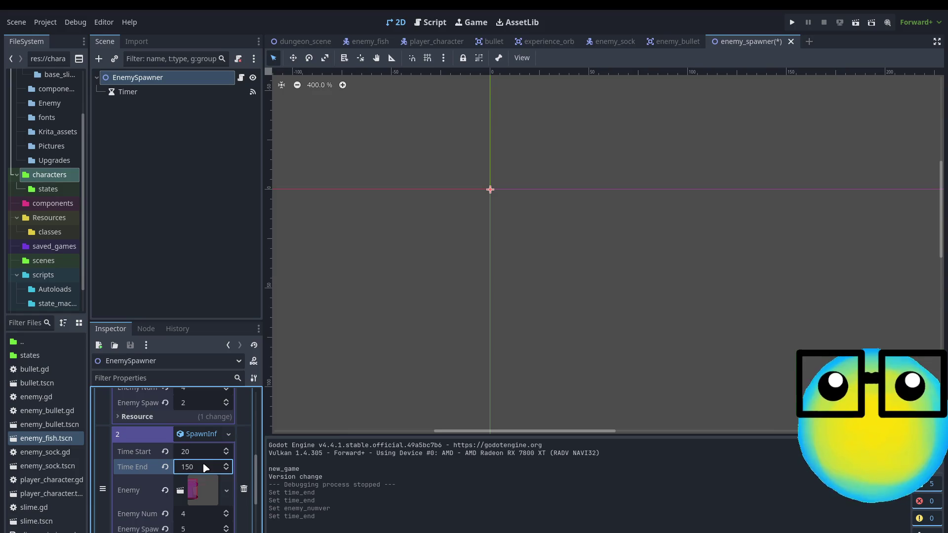
{"action": "scroll", "coordinate": [247, 462], "scroll_direction": "up", "scroll_amount": 8}
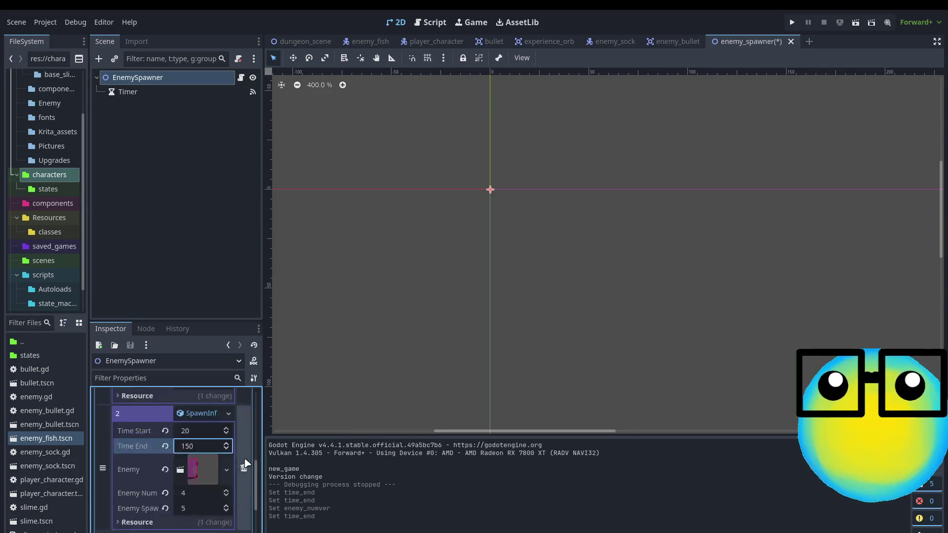
{"action": "scroll", "coordinate": [246, 463], "scroll_direction": "up", "scroll_amount": 1}
{"action": "key", "text": "ctrl+s"}
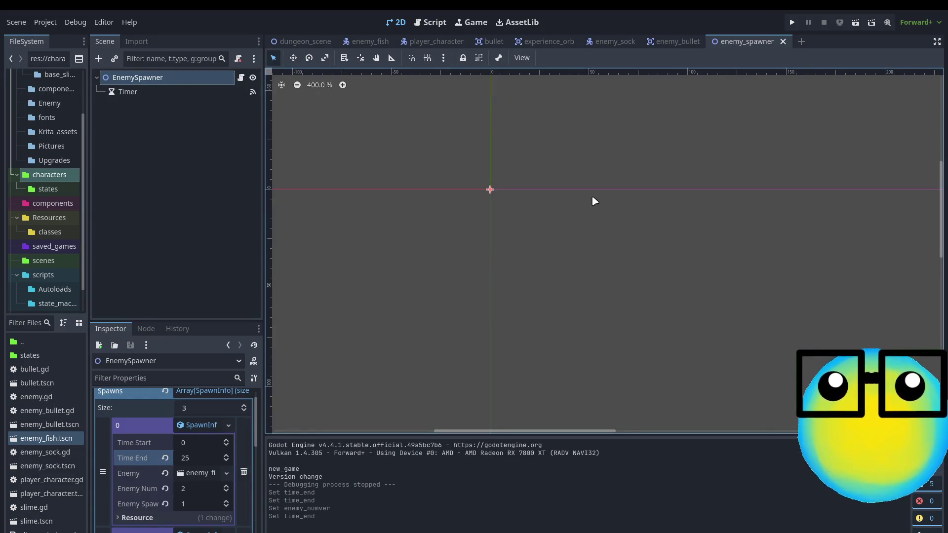
Run the game, start from the title menu, and send the green slime on a mission.
{"action": "key", "text": "F5"}
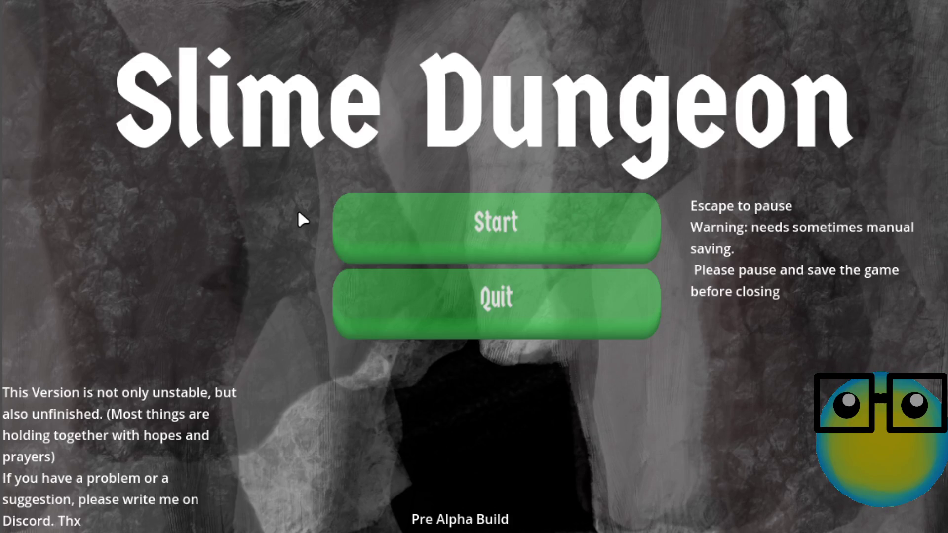
{"action": "left_click", "coordinate": [435, 228]}
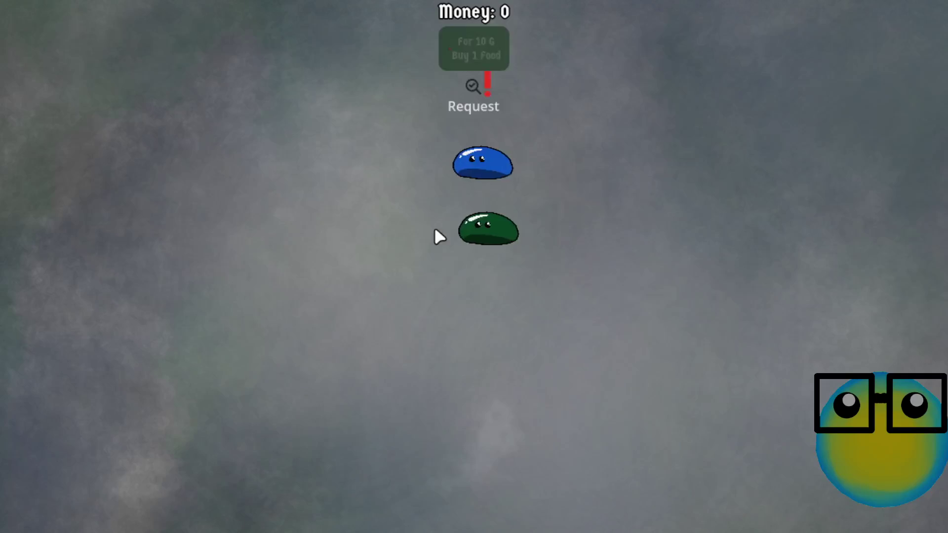
{"action": "left_click", "coordinate": [453, 265]}
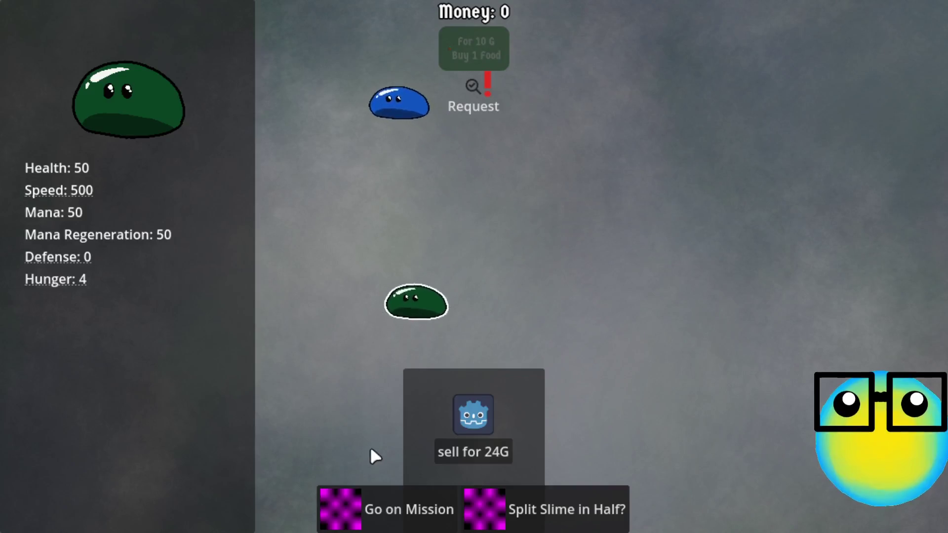
{"action": "left_click", "coordinate": [373, 508]}
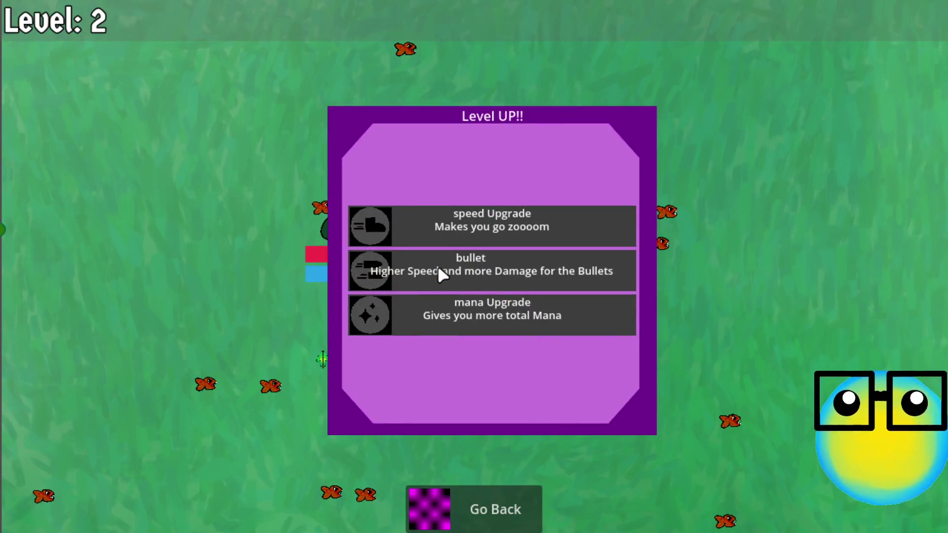
Take the bullet and bullet2 upgrades at level-up, then go back to the hub.
{"action": "left_click", "coordinate": [490, 274]}
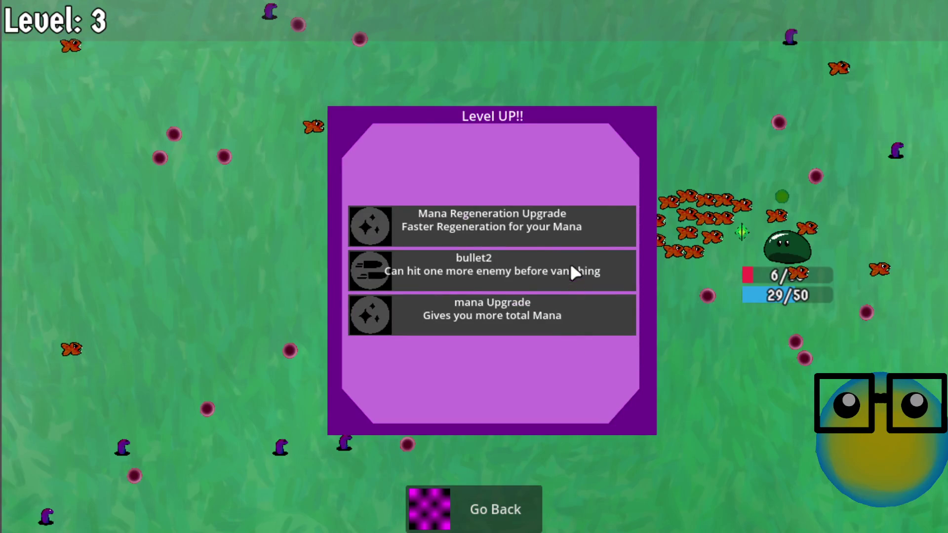
{"action": "left_click", "coordinate": [570, 267]}
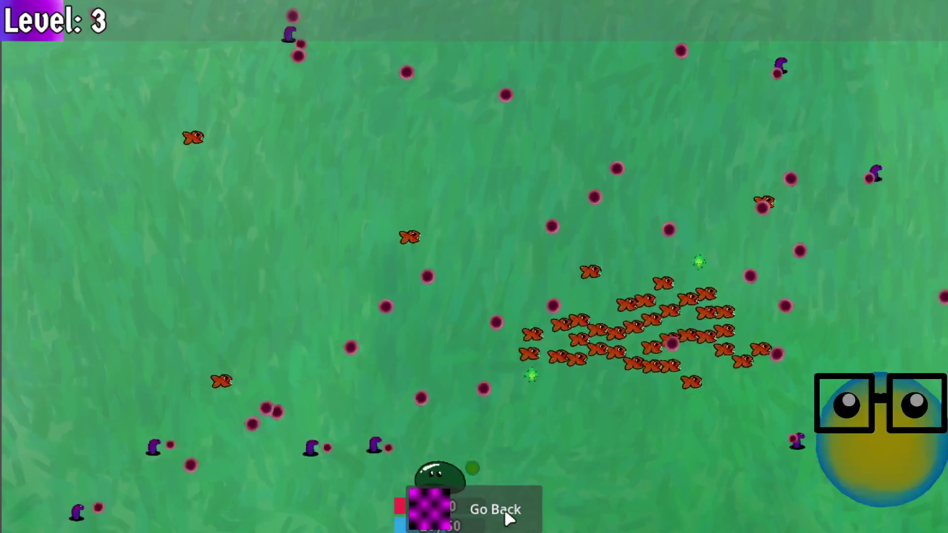
{"action": "left_click", "coordinate": [503, 508]}
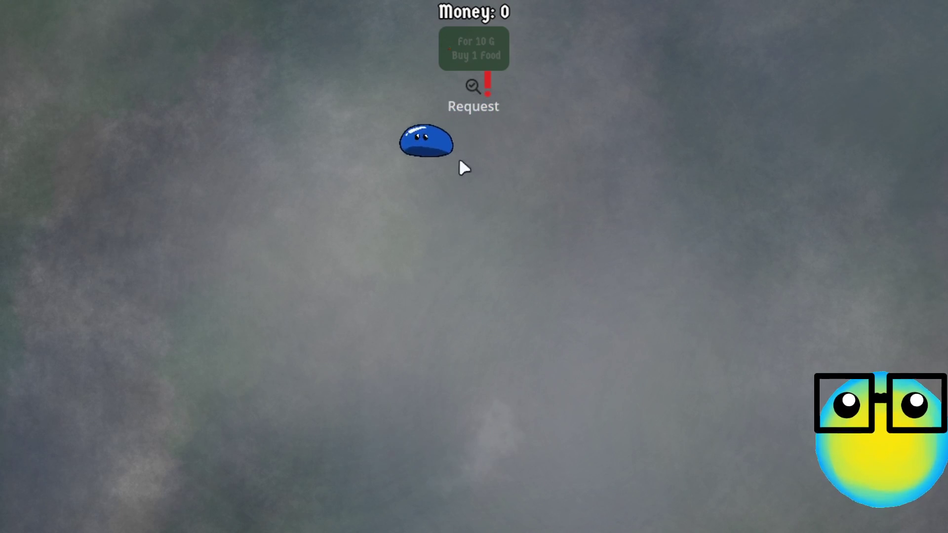
View the slime Request screen, return, then pause and quit Slime Dungeon.
{"action": "left_click", "coordinate": [473, 103]}
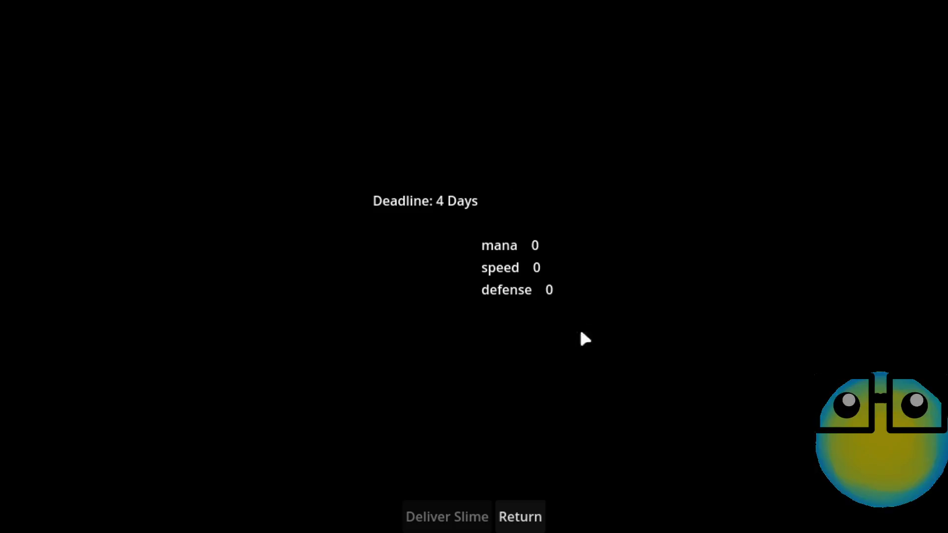
{"action": "left_click", "coordinate": [533, 518]}
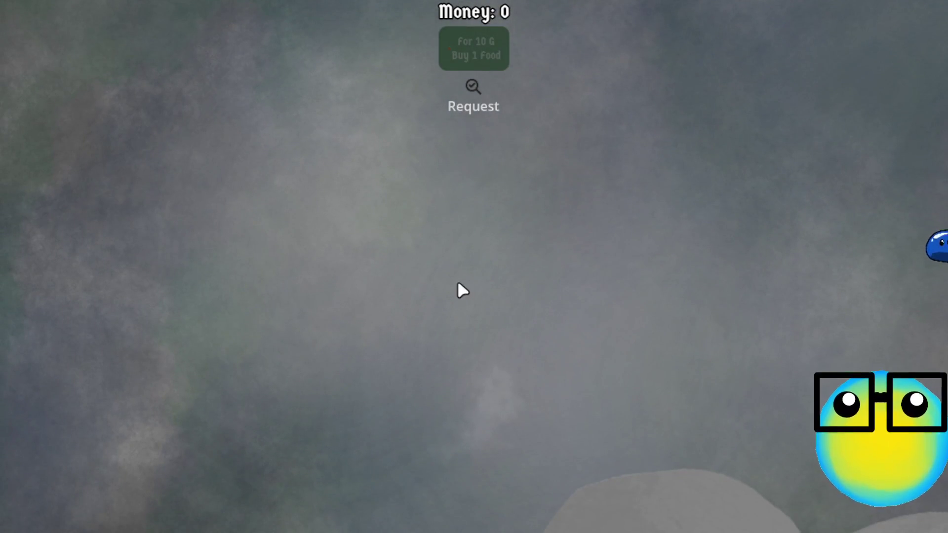
{"action": "key", "text": "Escape"}
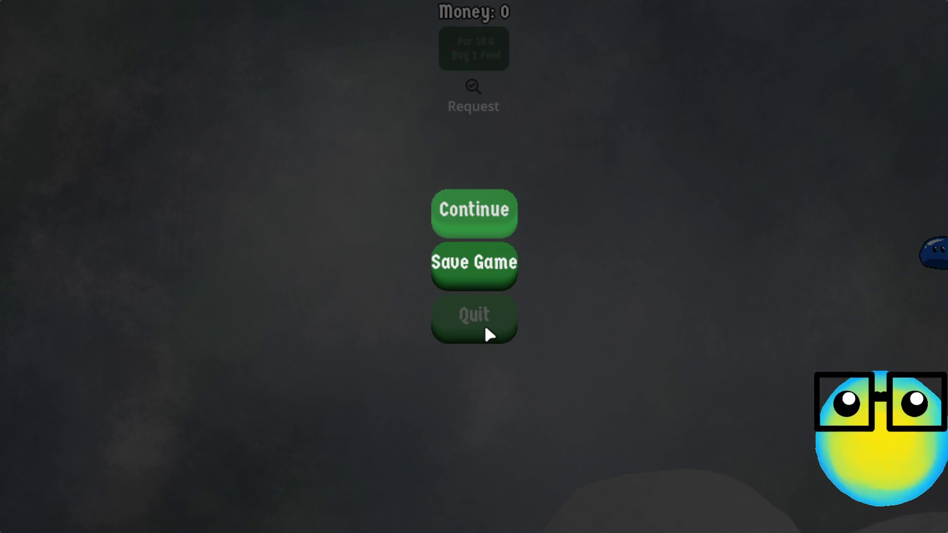
{"action": "left_click", "coordinate": [485, 328]}
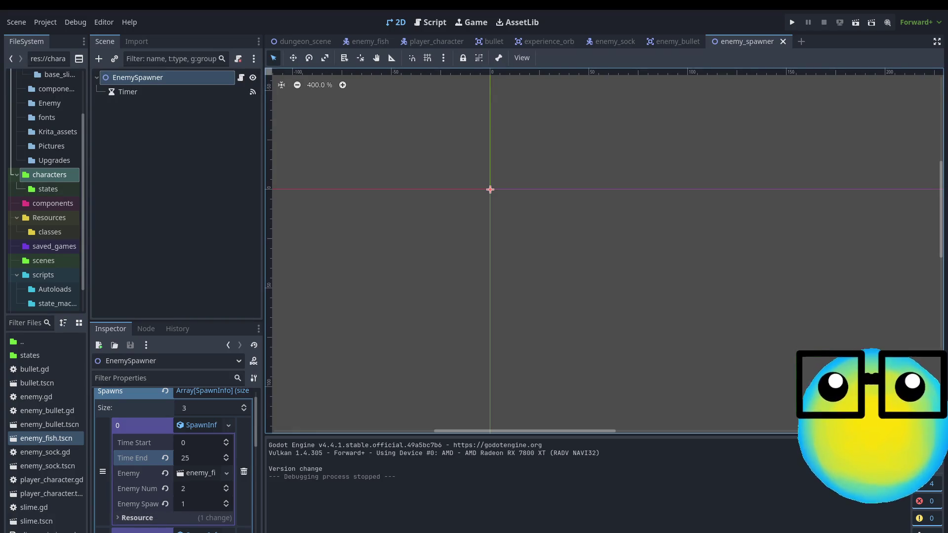
Deselect EnemySpawner and look over the enemy_fish scene.
{"action": "left_click", "coordinate": [415, 134]}
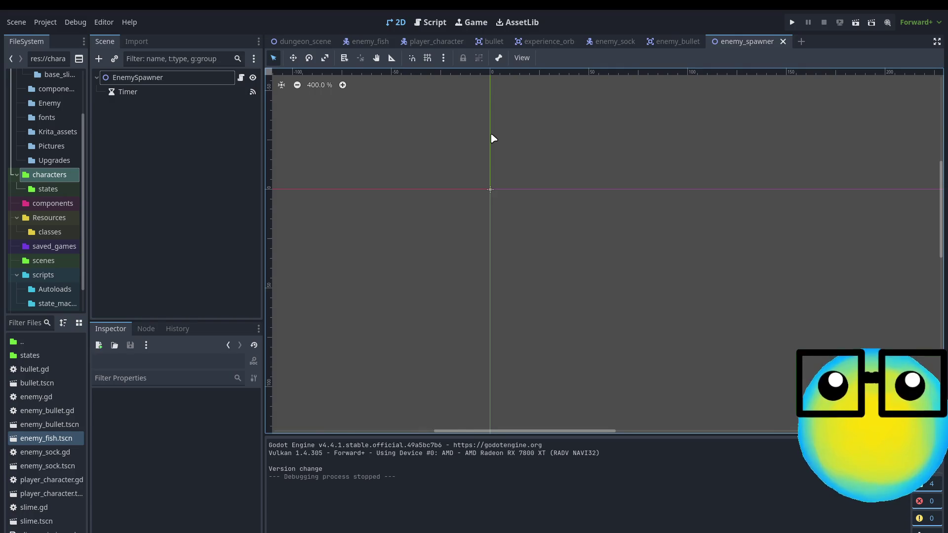
{"action": "left_click", "coordinate": [369, 42]}
{"action": "scroll", "coordinate": [477, 194], "scroll_direction": "down", "scroll_amount": 1}
{"action": "scroll", "coordinate": [459, 232], "scroll_direction": "up", "scroll_amount": 3}
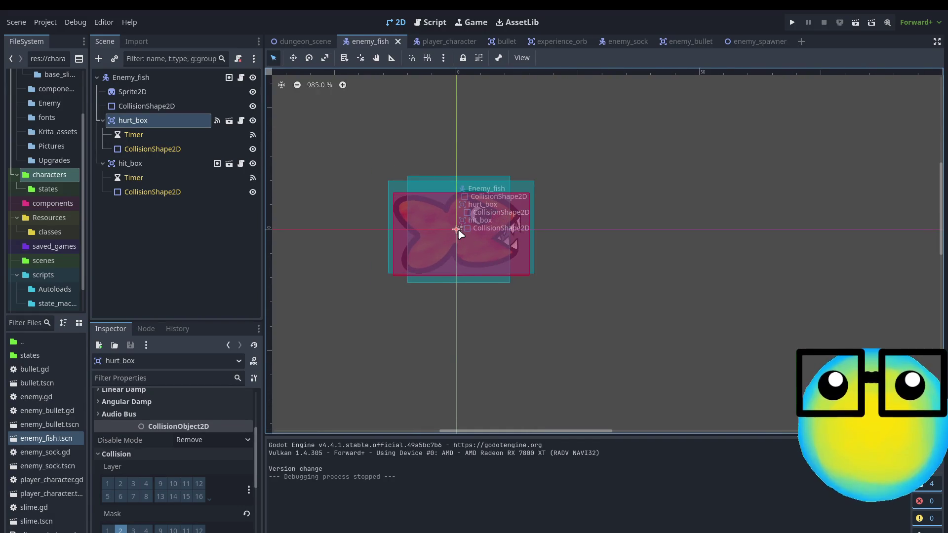
{"action": "scroll", "coordinate": [441, 226], "scroll_direction": "up", "scroll_amount": 5}
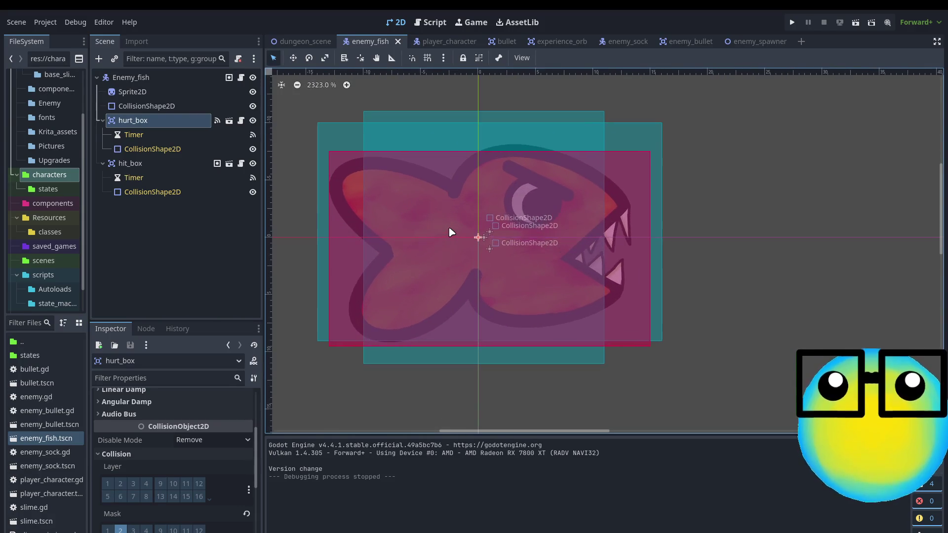
Browse dungeon_scene, enemy_sock and enemy_fish, ending back on dungeon_scene.
{"action": "left_click", "coordinate": [302, 41]}
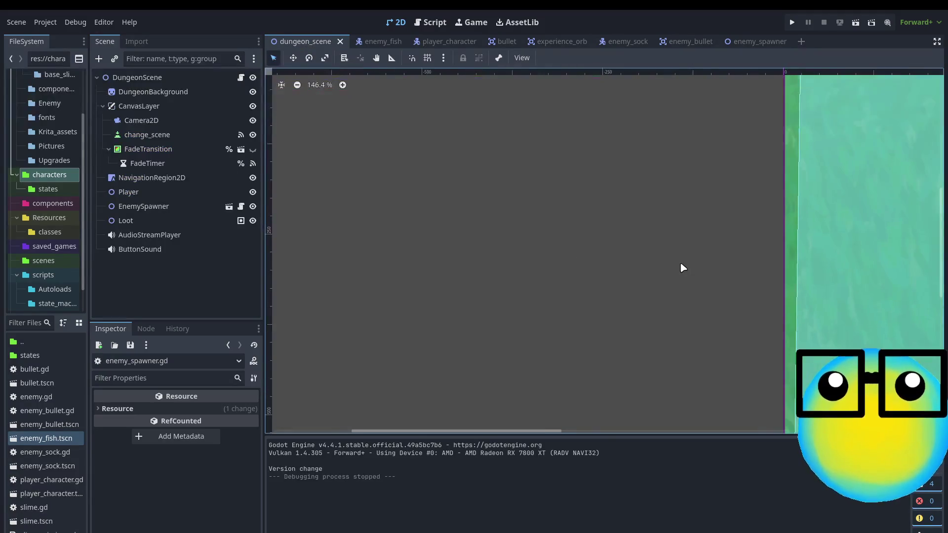
{"action": "scroll", "coordinate": [683, 267], "scroll_direction": "down", "scroll_amount": 5}
{"action": "scroll", "coordinate": [683, 267], "scroll_direction": "down", "scroll_amount": 8}
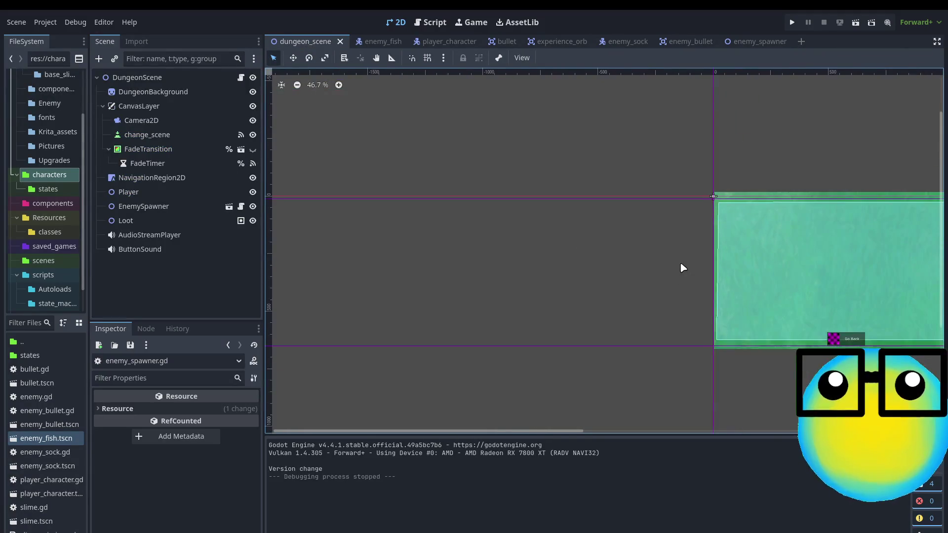
{"action": "scroll", "coordinate": [935, 287], "scroll_direction": "down", "scroll_amount": 1}
{"action": "scroll", "coordinate": [937, 278], "scroll_direction": "up", "scroll_amount": 6}
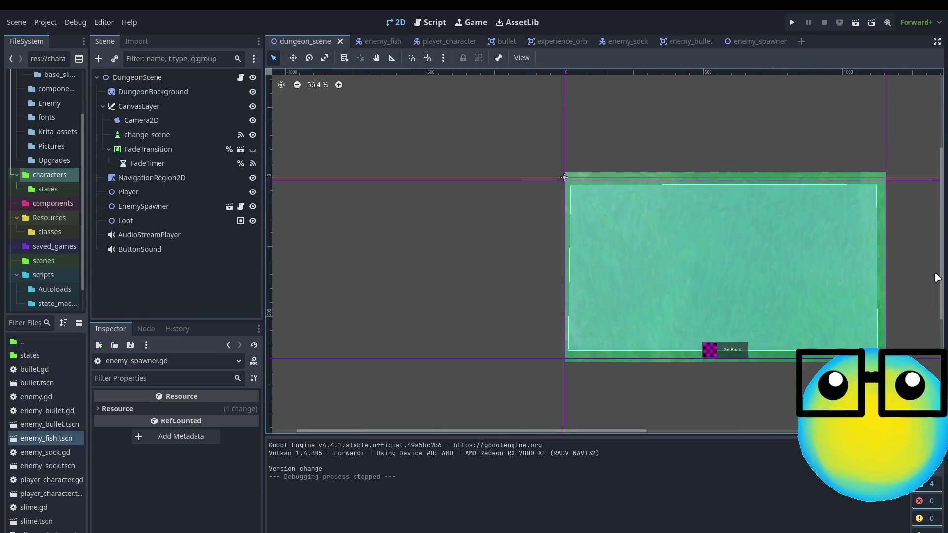
{"action": "scroll", "coordinate": [937, 278], "scroll_direction": "up", "scroll_amount": 3}
{"action": "left_click", "coordinate": [613, 44]}
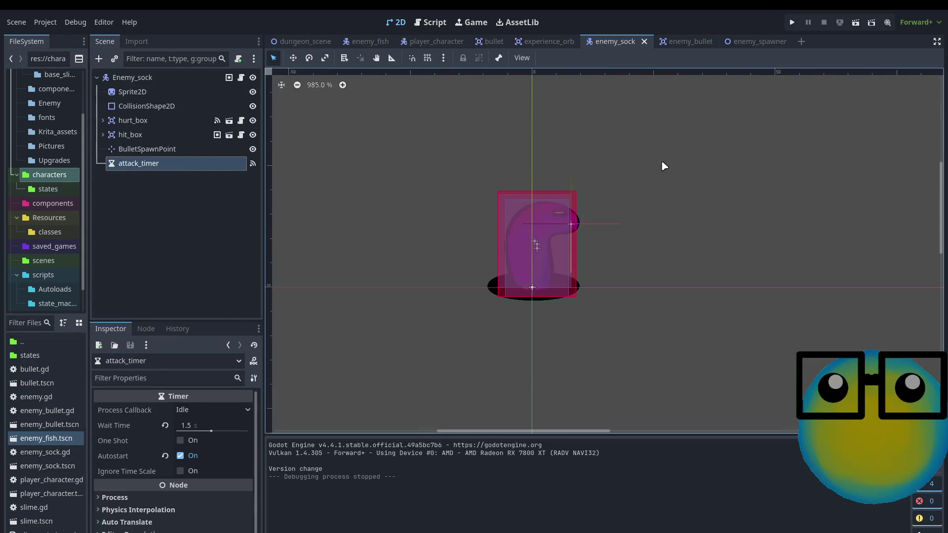
{"action": "left_click", "coordinate": [368, 42]}
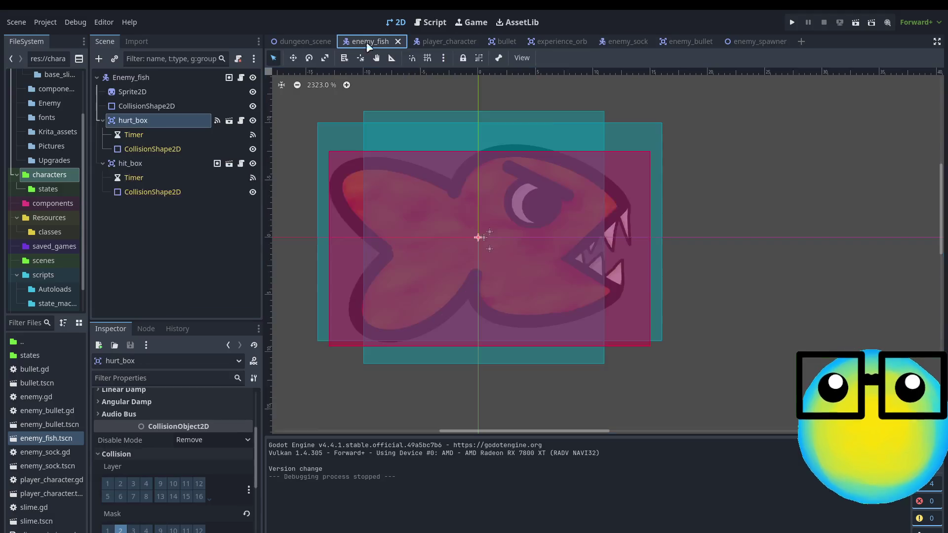
{"action": "left_click", "coordinate": [299, 41]}
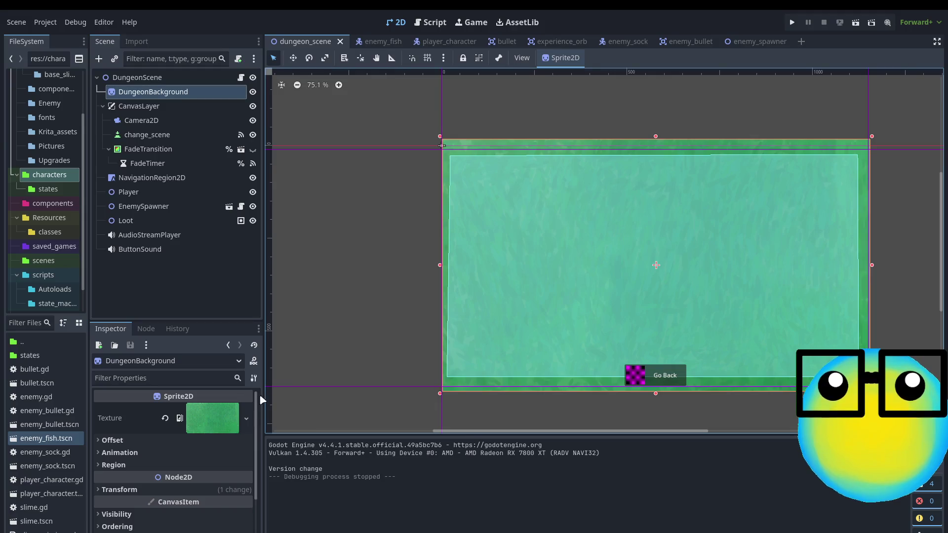
Expand DungeonBackground's Material, Texture, Ordering and Visibility sections in the Inspector.
{"action": "scroll", "coordinate": [153, 489], "scroll_direction": "down", "scroll_amount": 3}
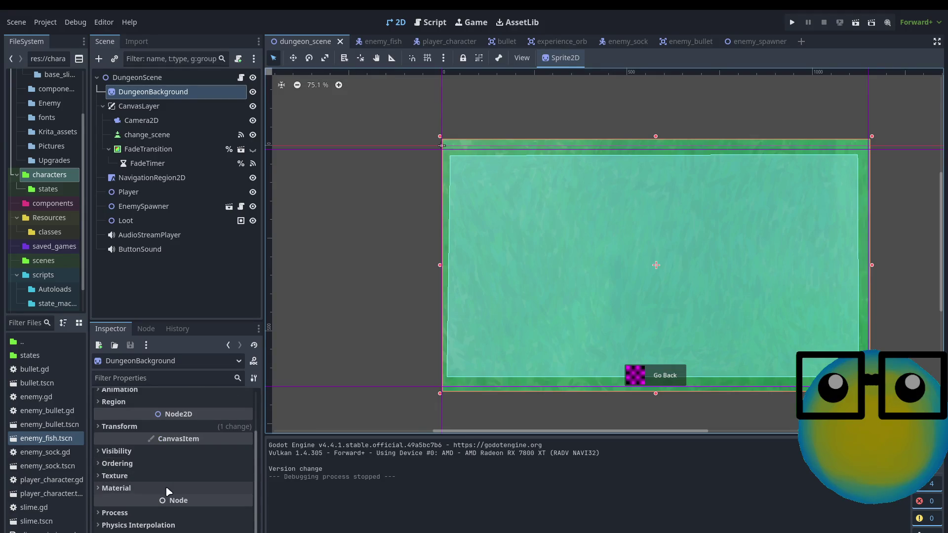
{"action": "left_click", "coordinate": [154, 425]}
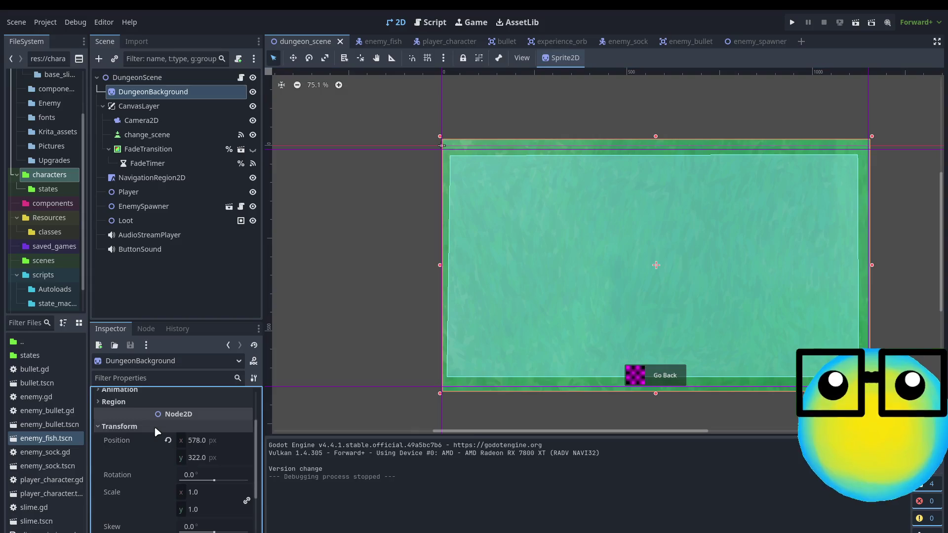
{"action": "left_click", "coordinate": [154, 426]}
{"action": "scroll", "coordinate": [162, 429], "scroll_direction": "up", "scroll_amount": 3}
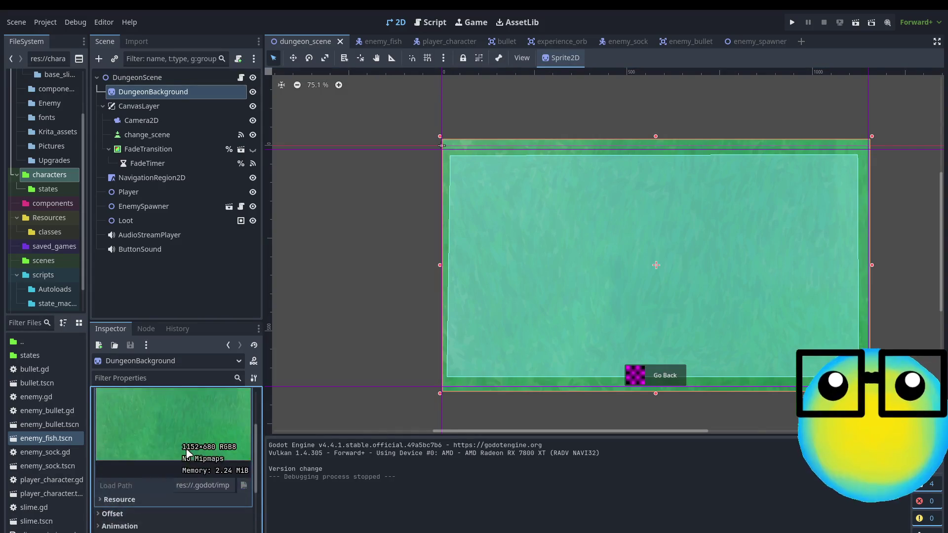
{"action": "scroll", "coordinate": [183, 474], "scroll_direction": "down", "scroll_amount": 4}
{"action": "left_click", "coordinate": [160, 458]}
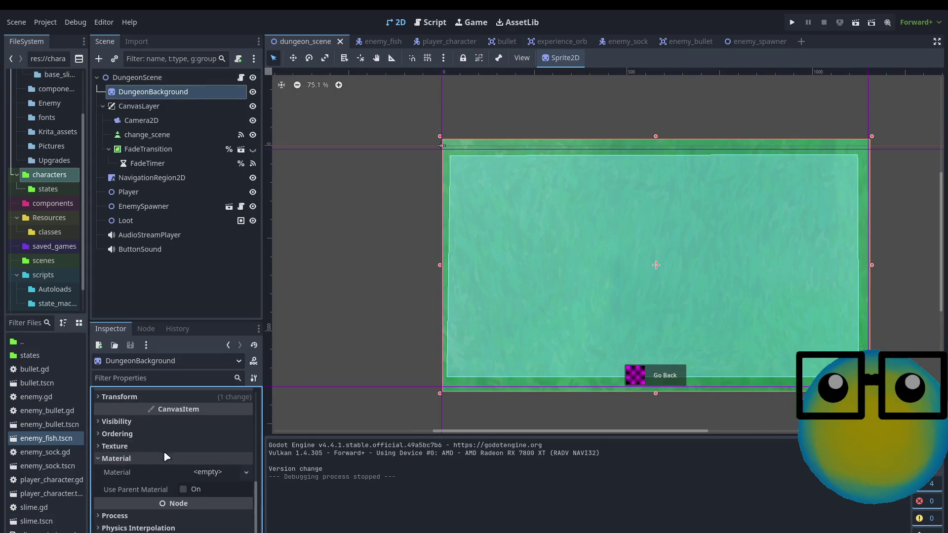
{"action": "left_click", "coordinate": [161, 445]}
{"action": "left_click", "coordinate": [162, 433]}
{"action": "left_click", "coordinate": [166, 421]}
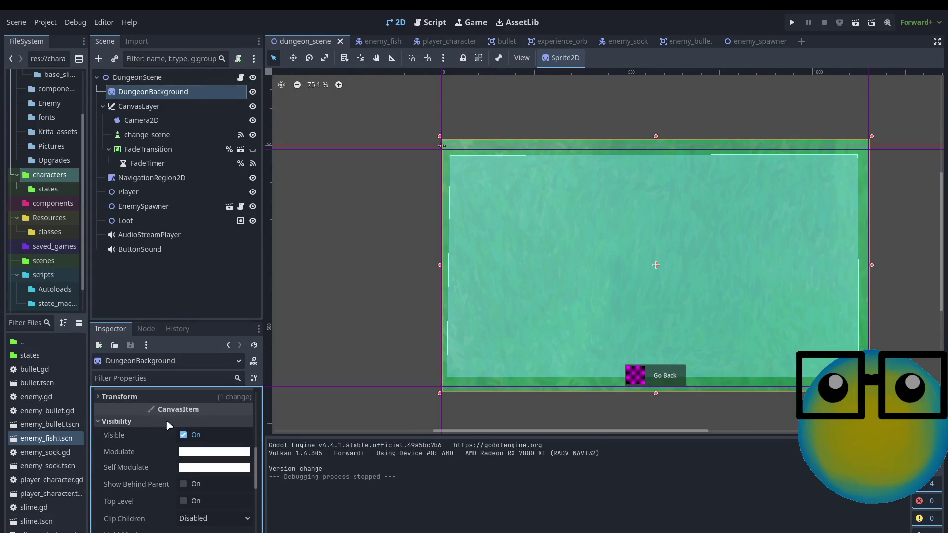
Tint DungeonBackground's self modulate blue, deselect it, and run the game.
{"action": "left_click", "coordinate": [177, 350]}
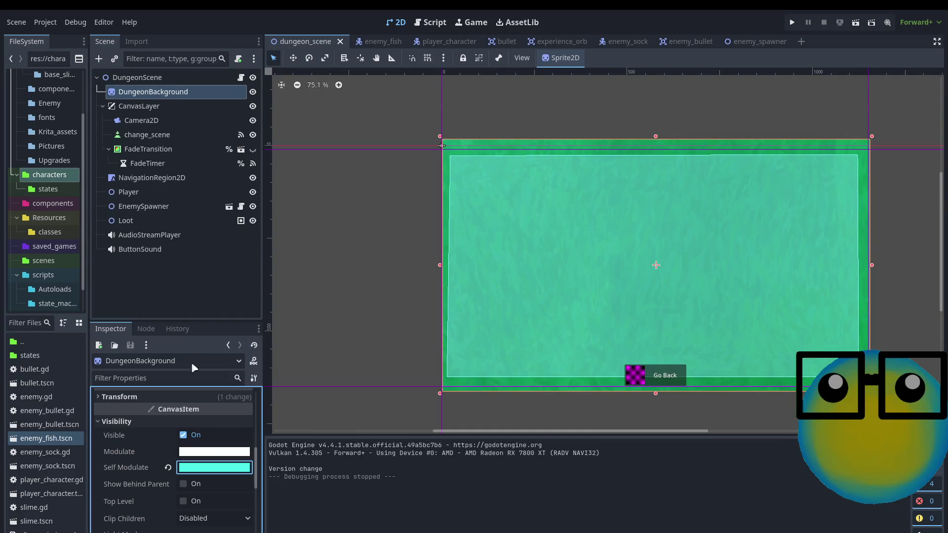
{"action": "key", "text": "ctrl+z"}
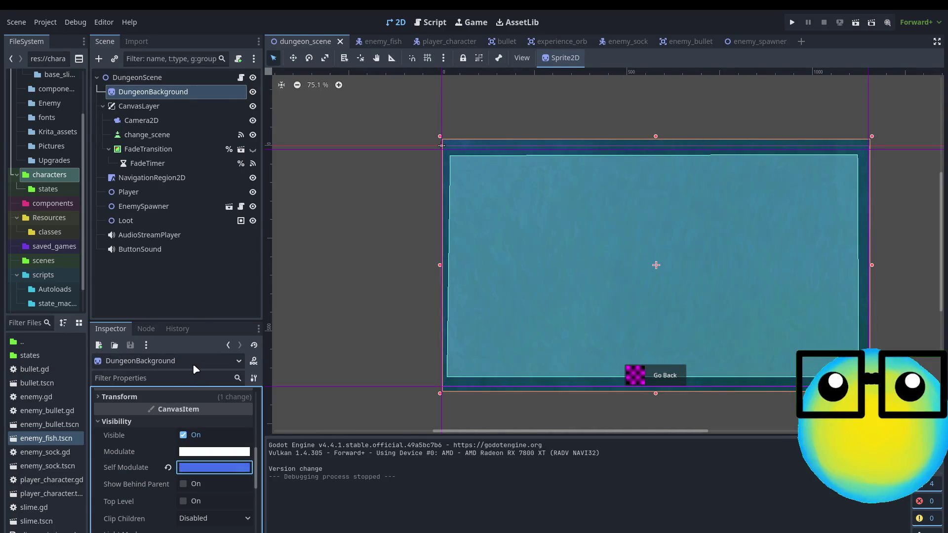
{"action": "key", "text": "ctrl+z"}
{"action": "left_click", "coordinate": [401, 336]}
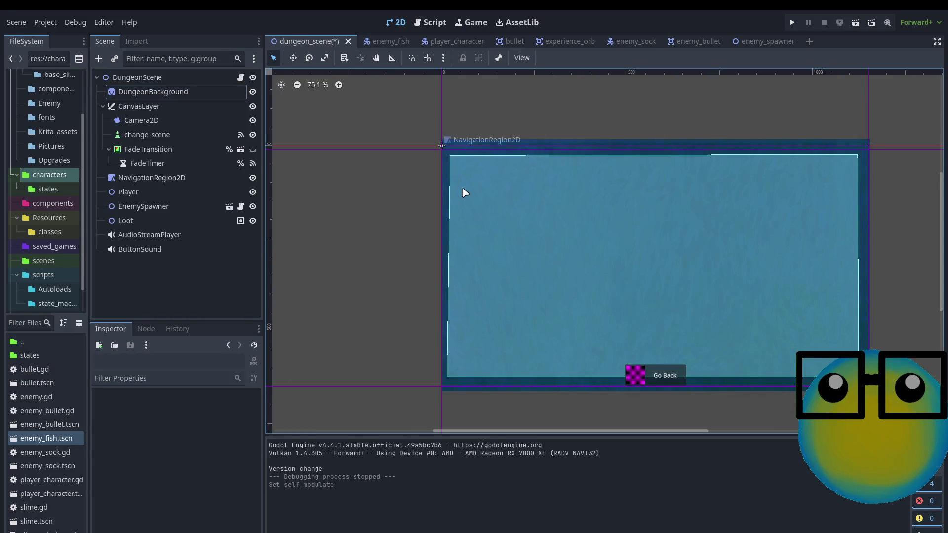
{"action": "key", "text": "F5"}
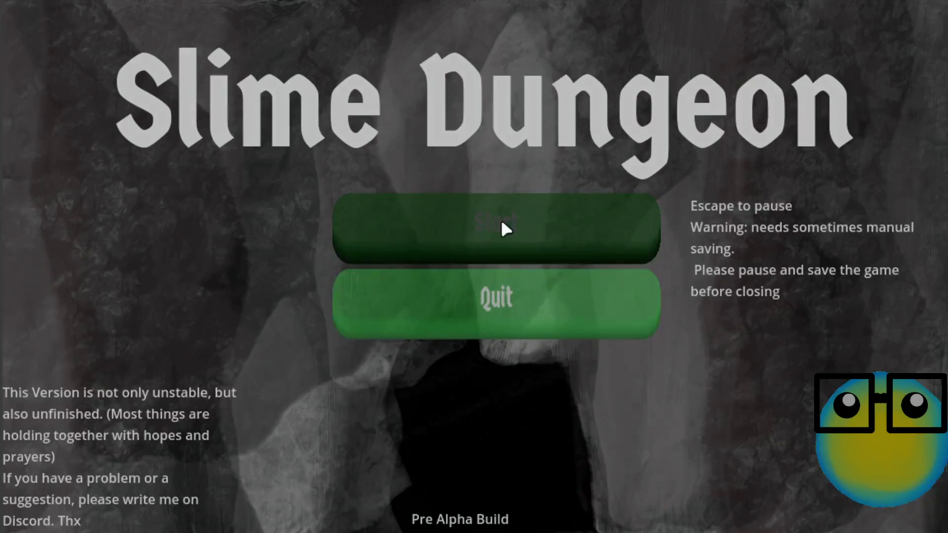
Start a game, send the blue slime on a mission, and take the Mana Regeneration Upgrade.
{"action": "left_click", "coordinate": [500, 217]}
{"action": "left_click", "coordinate": [491, 164]}
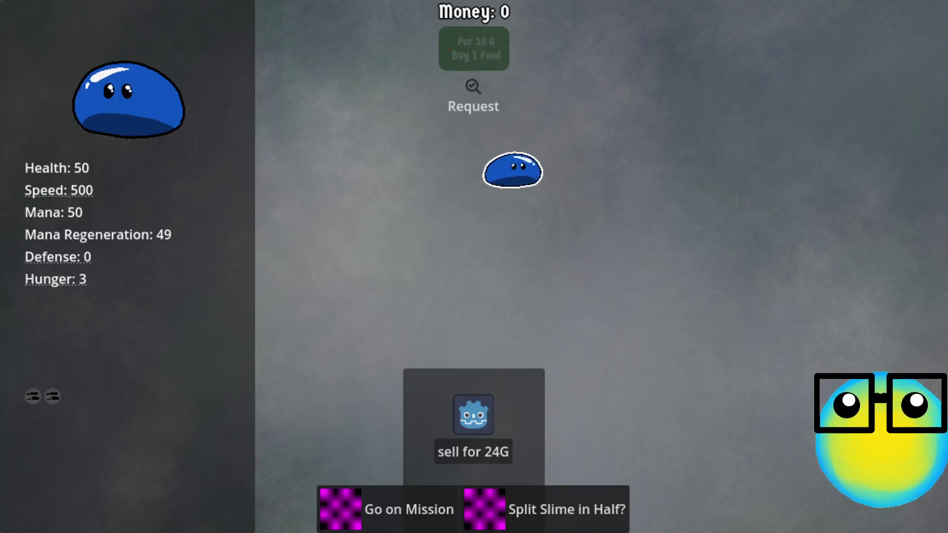
{"action": "left_click", "coordinate": [387, 504]}
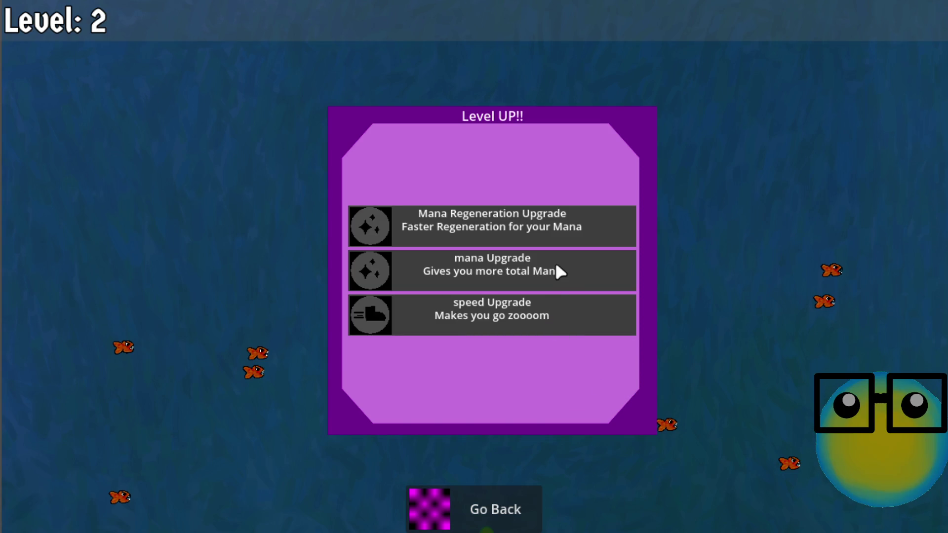
{"action": "left_click", "coordinate": [562, 238]}
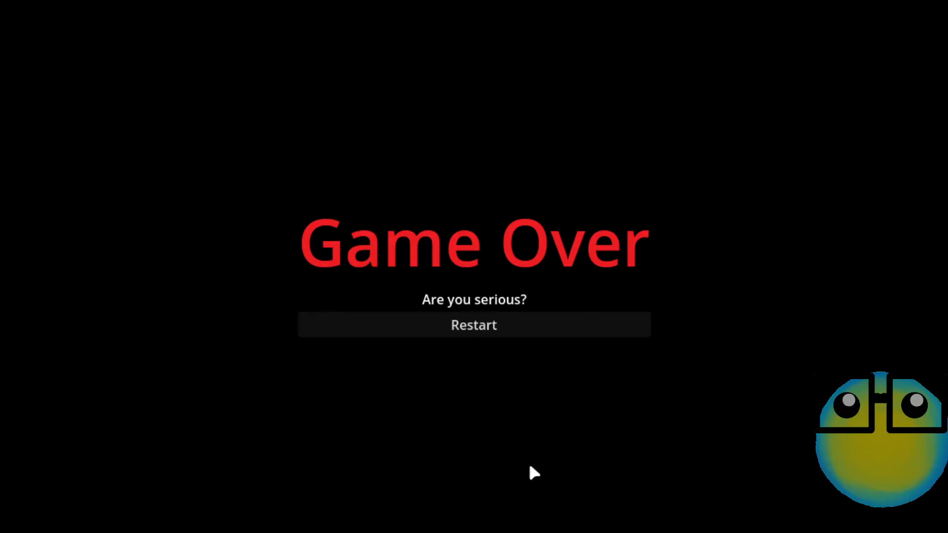
Restart after Game Over, run a short brown slime mission, and return to the slime room.
{"action": "left_click", "coordinate": [546, 328]}
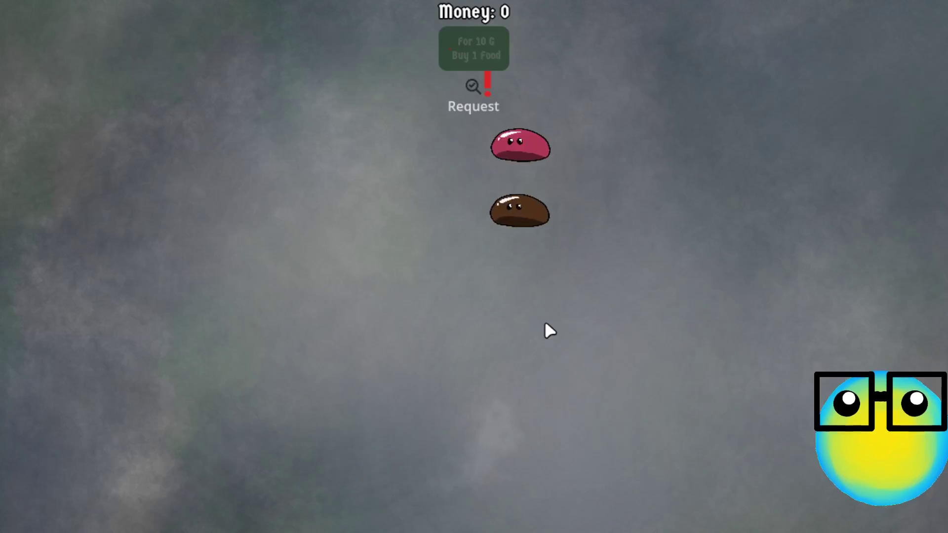
{"action": "left_click", "coordinate": [527, 226]}
{"action": "left_click", "coordinate": [395, 498]}
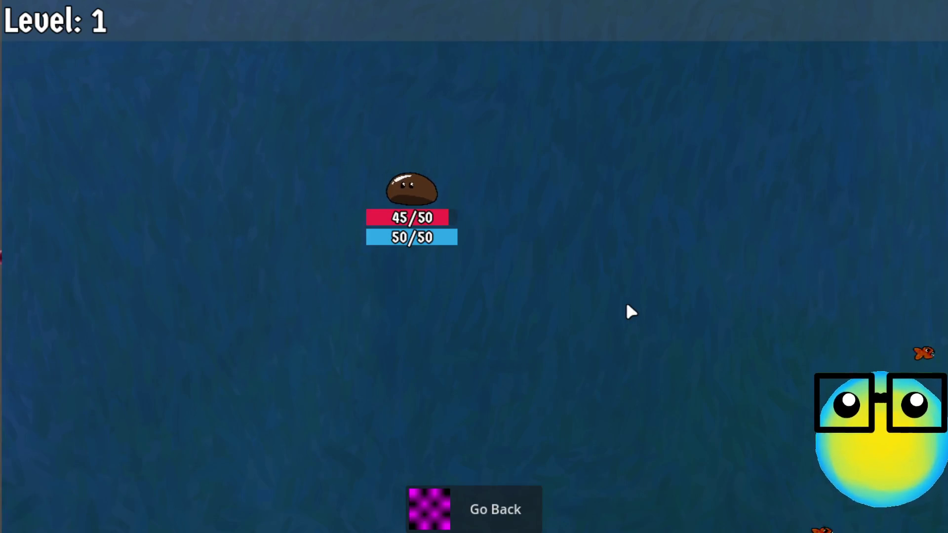
{"action": "key", "text": "s"}
{"action": "key", "text": "a"}
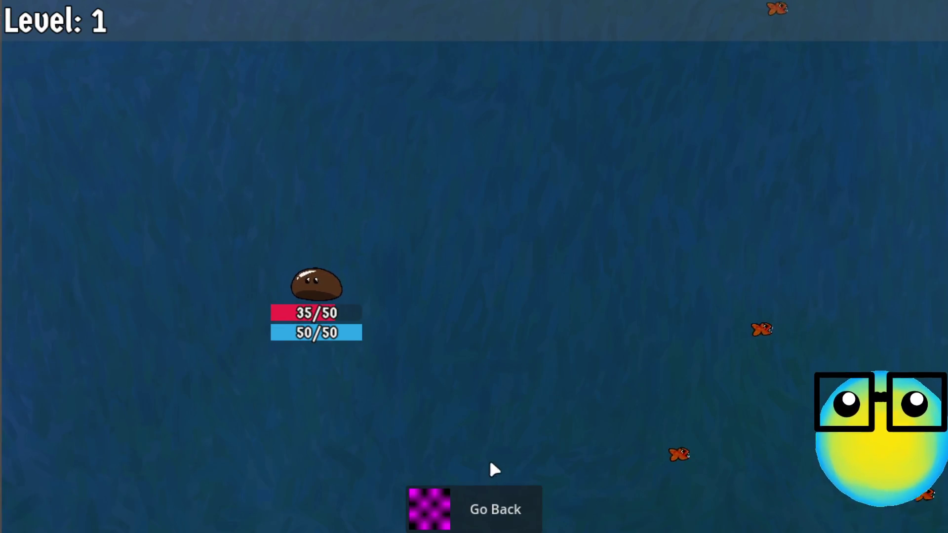
{"action": "left_click", "coordinate": [492, 509]}
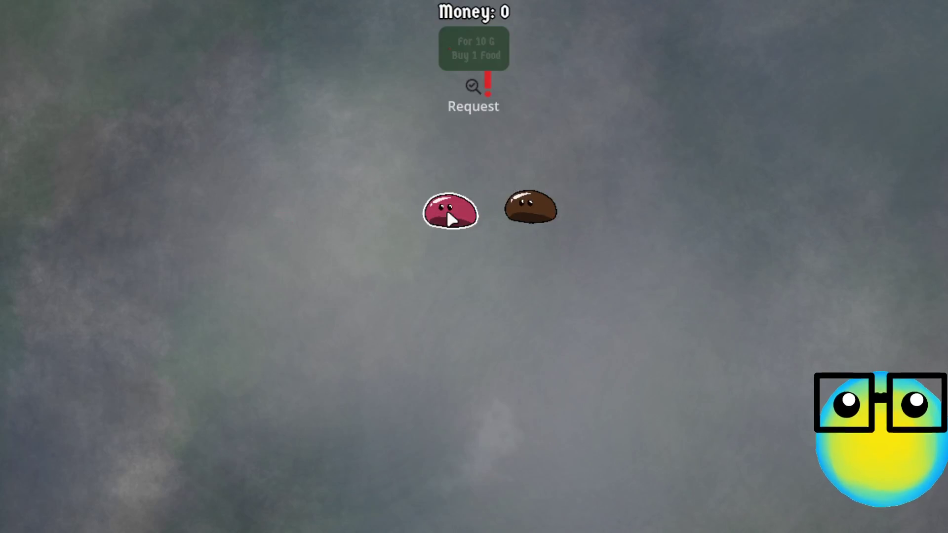
Send the pink slime on a mission, take the Defense Upgrade, and go back.
{"action": "left_click", "coordinate": [448, 217]}
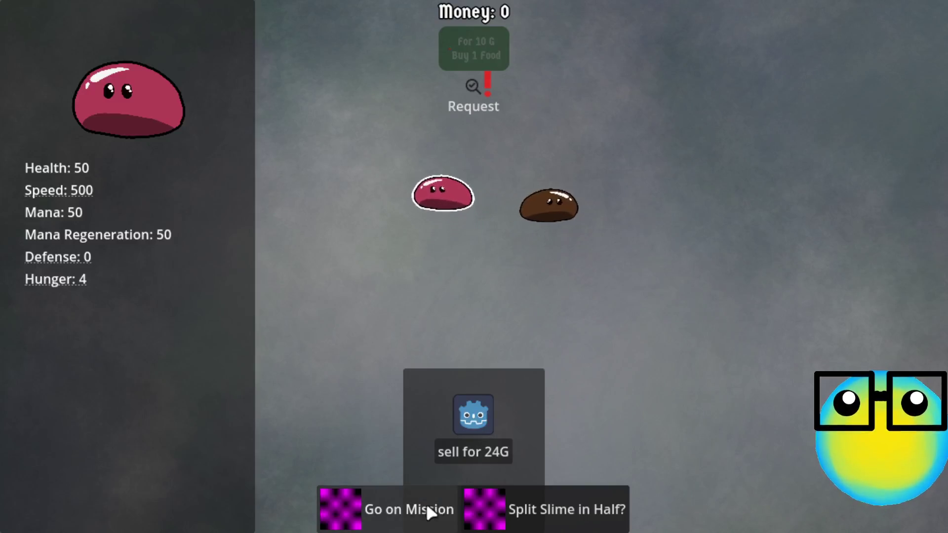
{"action": "left_click", "coordinate": [424, 507]}
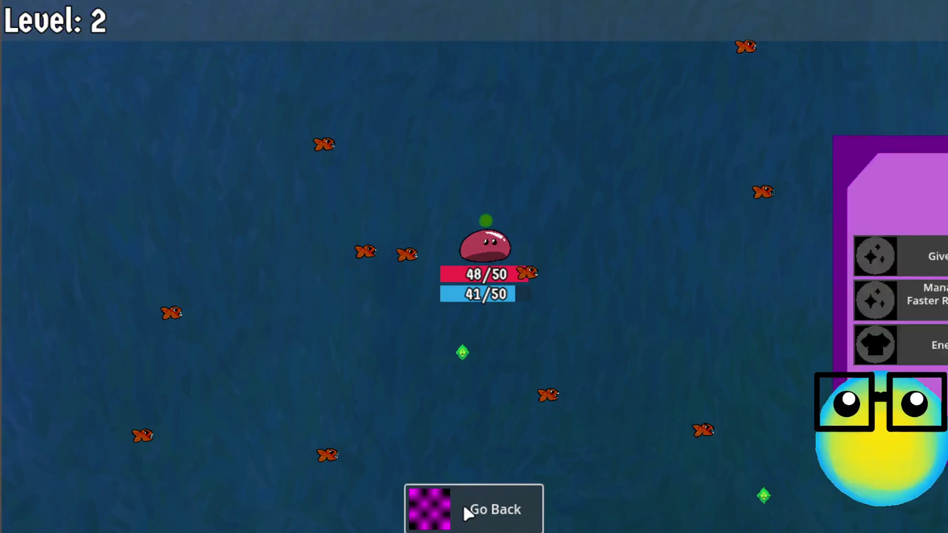
{"action": "left_click", "coordinate": [504, 333]}
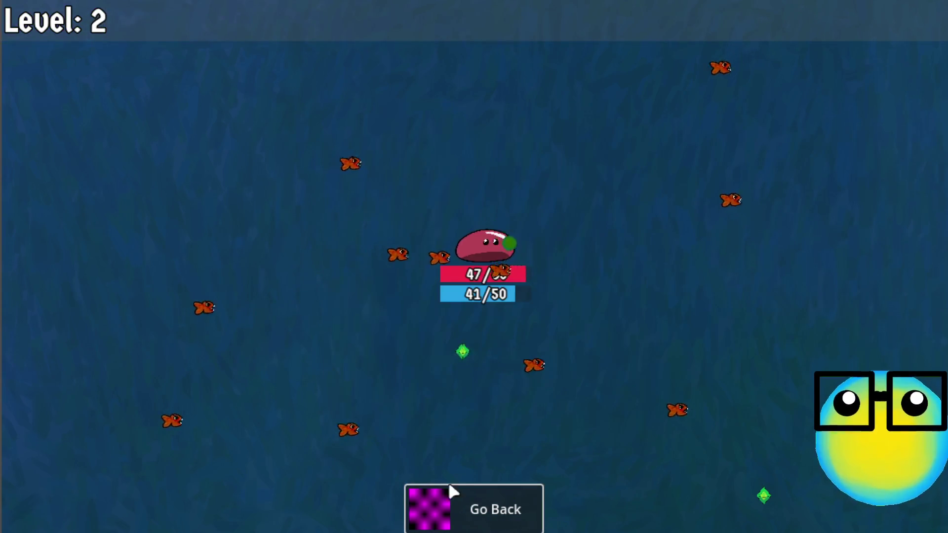
{"action": "left_click", "coordinate": [446, 492]}
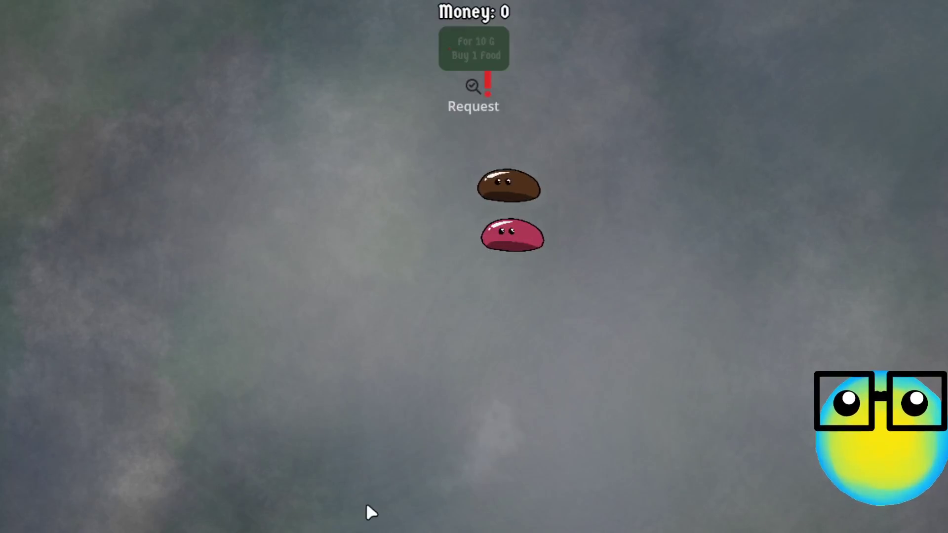
Send the pink slime out again, take More Bullets, and return to select it.
{"action": "left_click", "coordinate": [439, 252]}
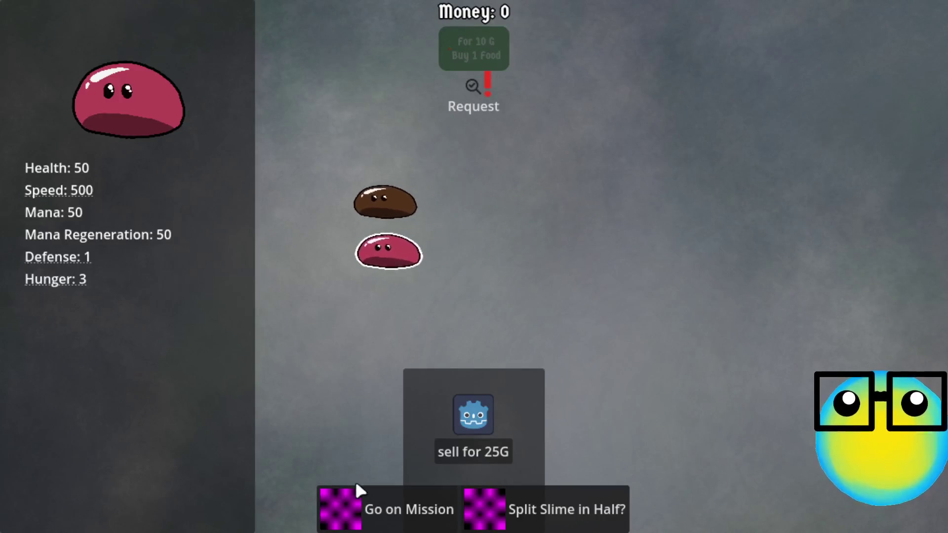
{"action": "left_click", "coordinate": [379, 496]}
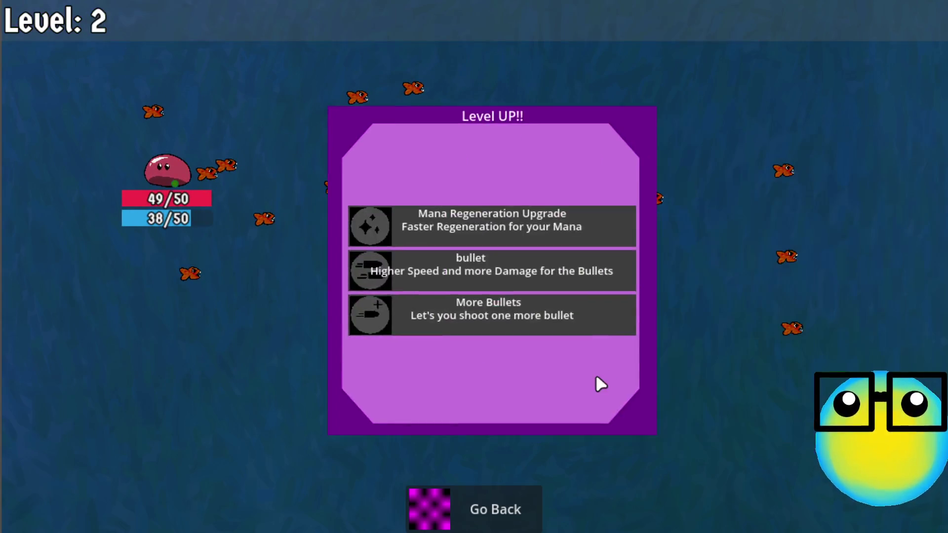
{"action": "left_click", "coordinate": [535, 316]}
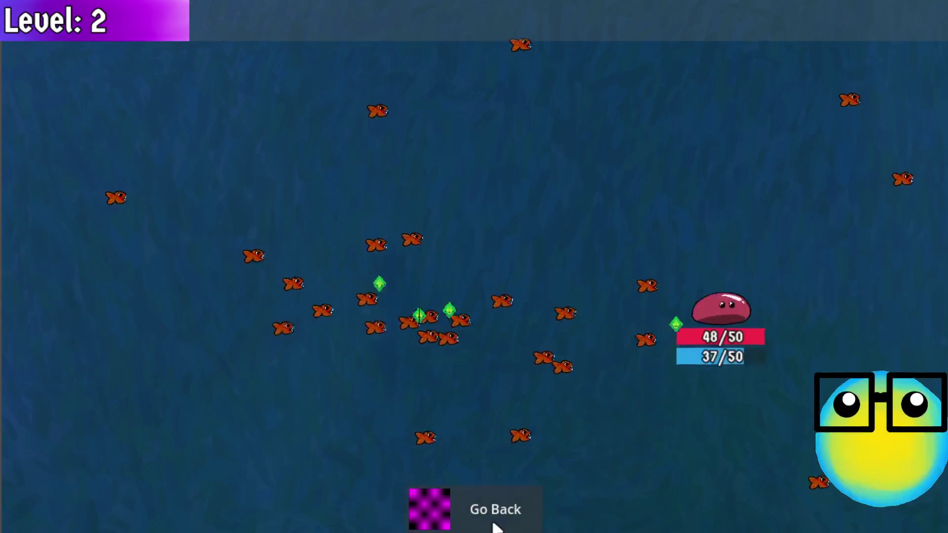
{"action": "left_click", "coordinate": [492, 522]}
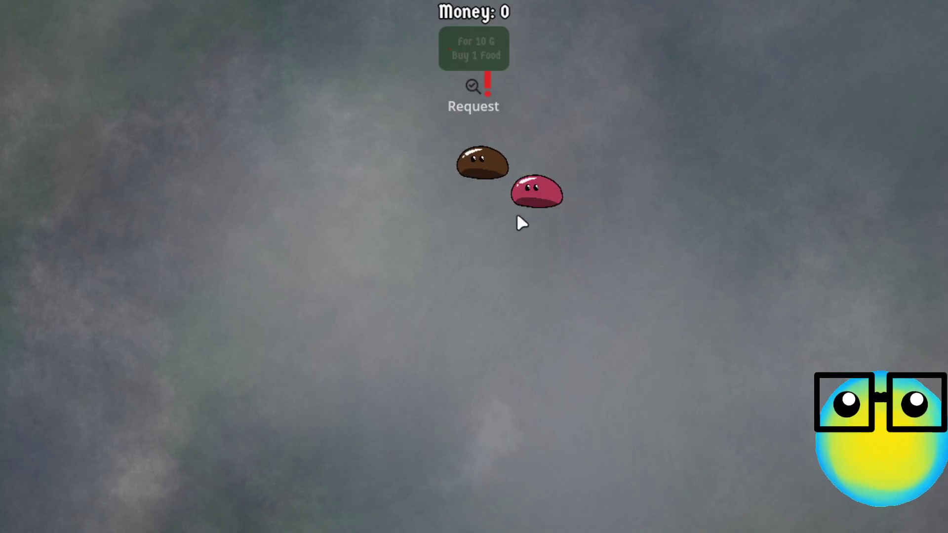
{"action": "left_click", "coordinate": [528, 203]}
Send the pink slime on a mission, weave past the fish to the green gem, and take More Bullets.
{"action": "left_click", "coordinate": [419, 512]}
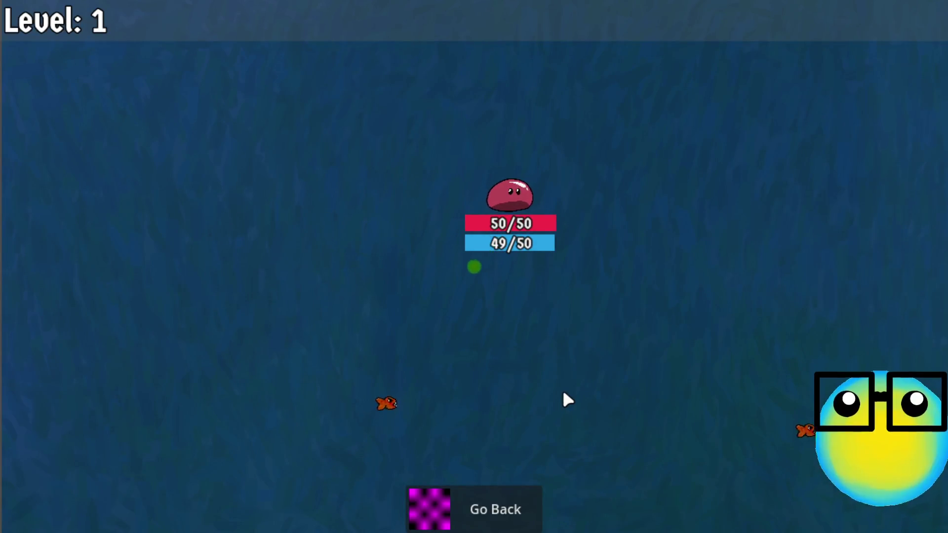
{"action": "key", "text": "s"}
{"action": "key", "text": "a"}
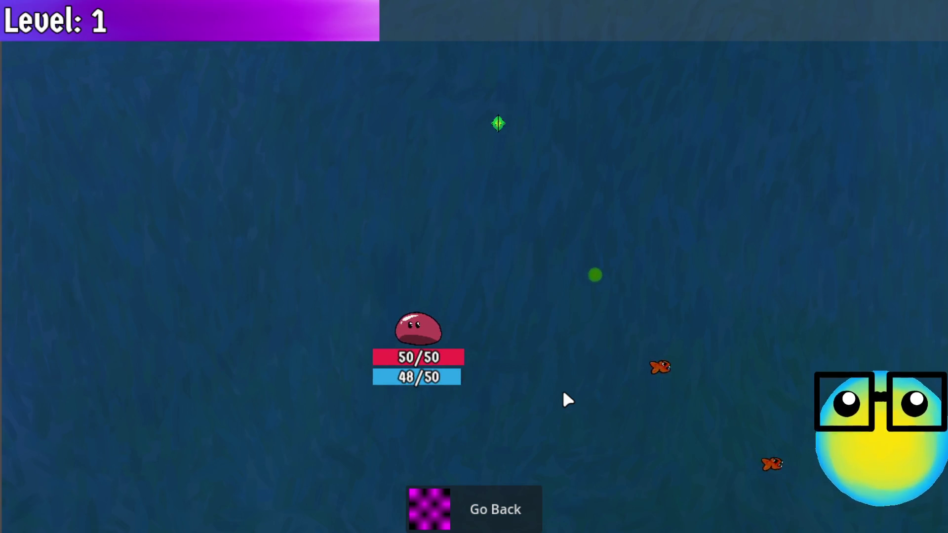
{"action": "key", "text": "w"}
{"action": "key", "text": "d"}
{"action": "key", "text": "s"}
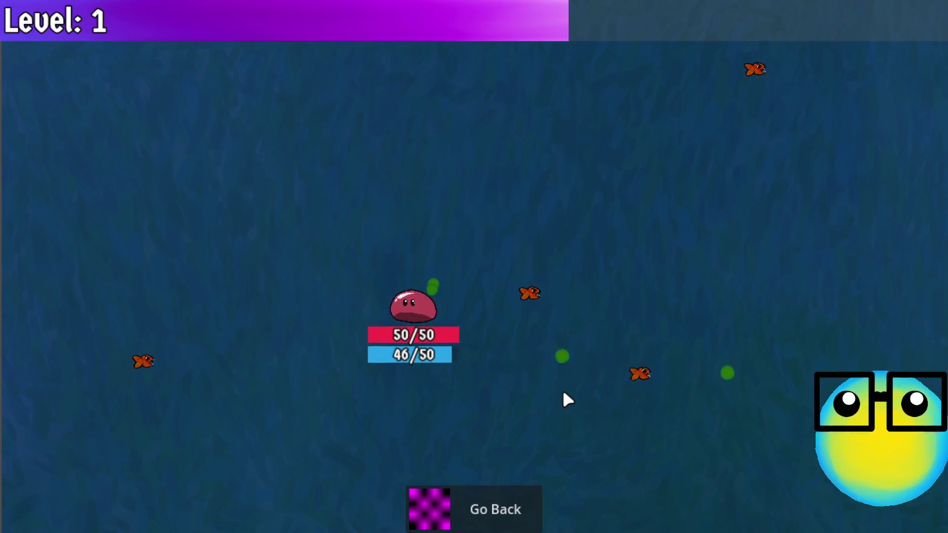
{"action": "key", "text": "w"}
{"action": "key", "text": "a"}
{"action": "key", "text": "w"}
{"action": "key", "text": "d"}
{"action": "key", "text": "s"}
{"action": "key", "text": "d"}
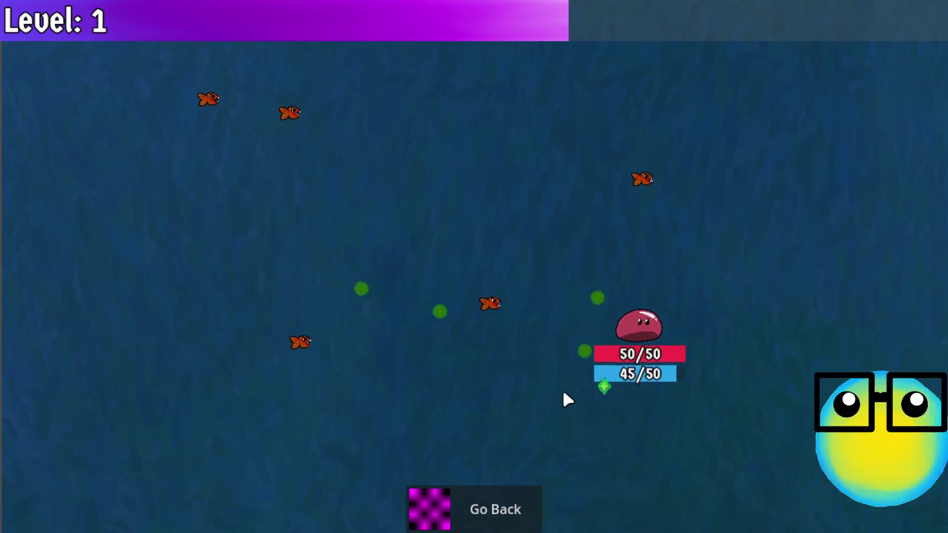
{"action": "key", "text": "s"}
{"action": "key", "text": "a"}
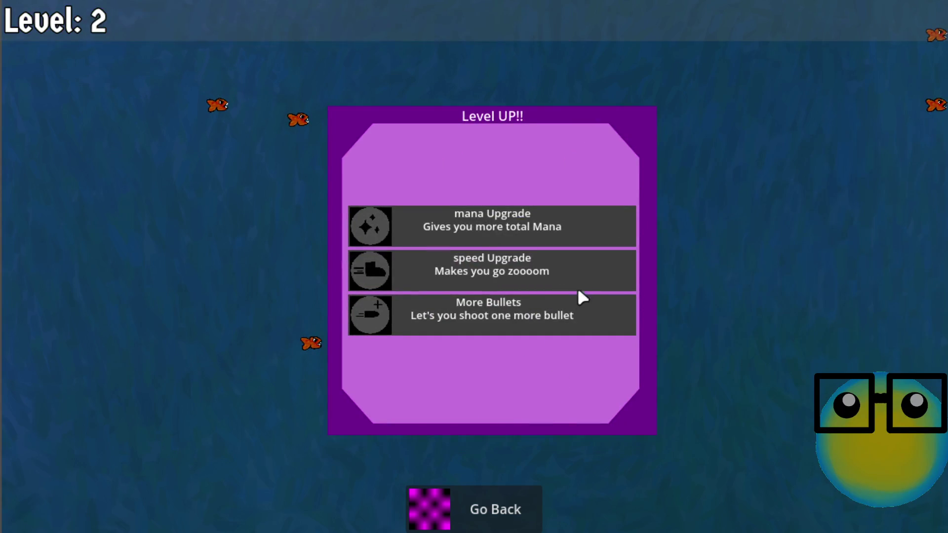
{"action": "left_click", "coordinate": [541, 308]}
Dodge the fish around the level and take the Mana Regeneration Upgrade.
{"action": "key", "text": "w"}
{"action": "key", "text": "a"}
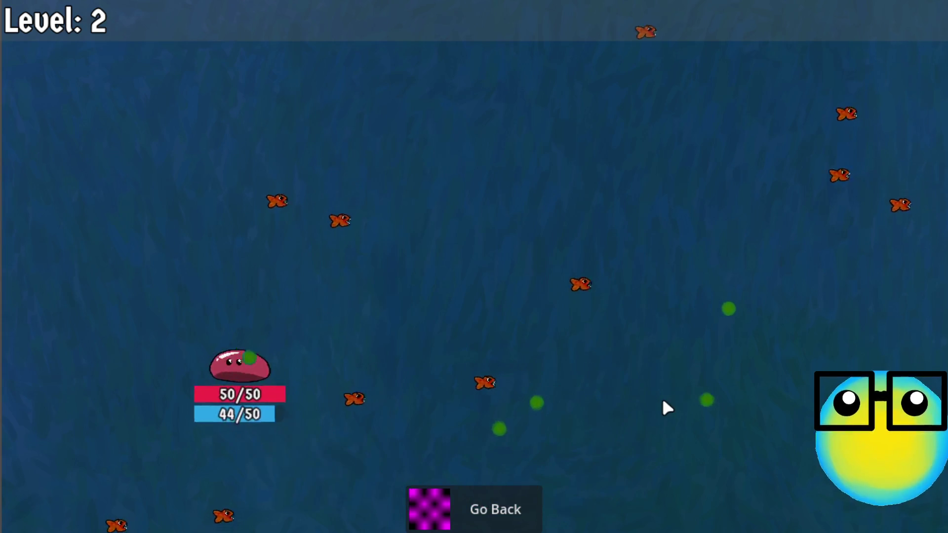
{"action": "key", "text": "w"}
{"action": "key", "text": "a"}
{"action": "key", "text": "w"}
{"action": "key", "text": "d"}
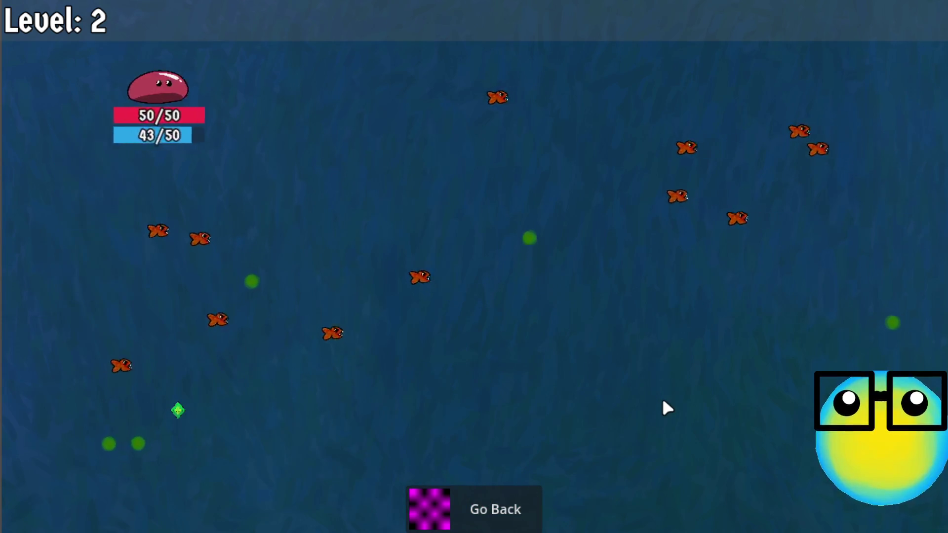
{"action": "key", "text": "d"}
{"action": "key", "text": "s"}
{"action": "key", "text": "w"}
{"action": "key", "text": "a"}
{"action": "key", "text": "s"}
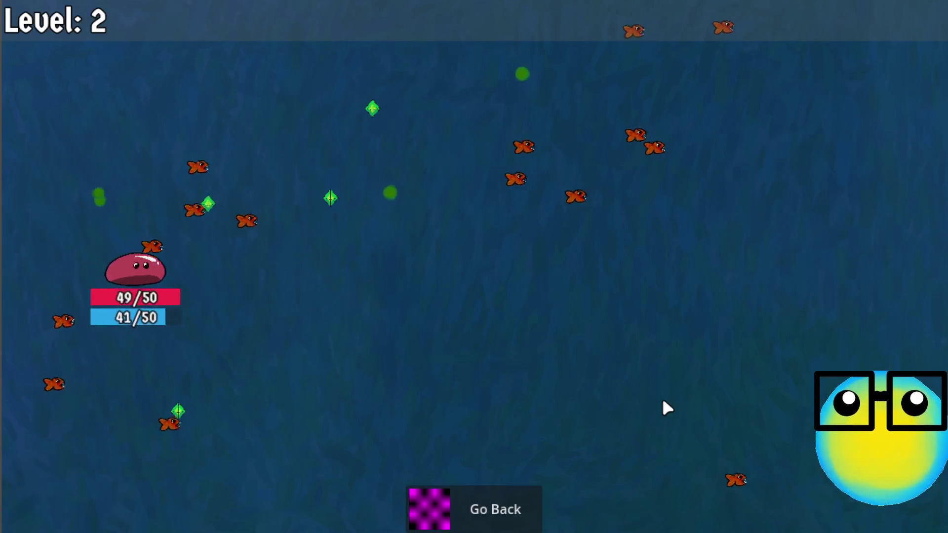
{"action": "key", "text": "d"}
{"action": "key", "text": "s"}
{"action": "key", "text": "s"}
{"action": "key", "text": "s"}
{"action": "key", "text": "a"}
{"action": "key", "text": "a"}
{"action": "key", "text": "w"}
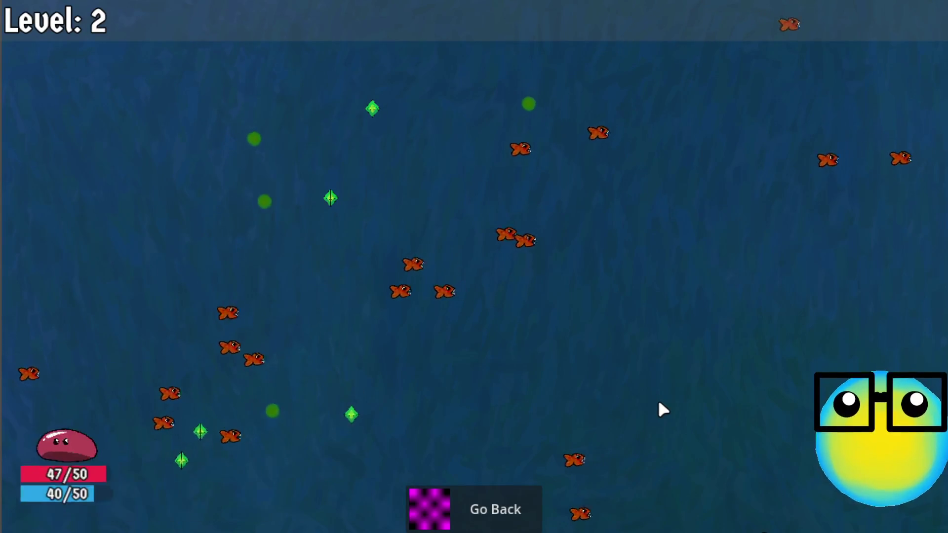
{"action": "key", "text": "w"}
{"action": "key", "text": "d"}
{"action": "key", "text": "a"}
{"action": "key", "text": "w"}
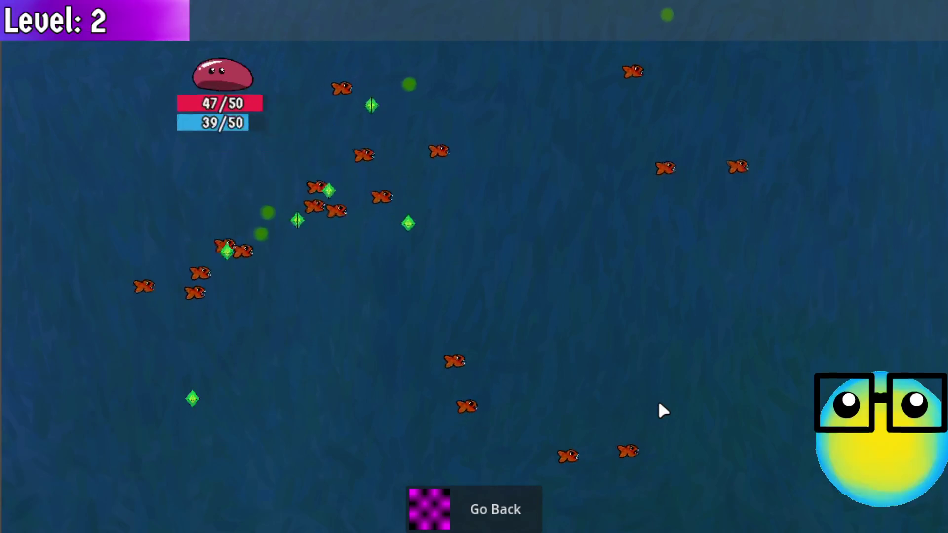
{"action": "key", "text": "d"}
{"action": "key", "text": "s"}
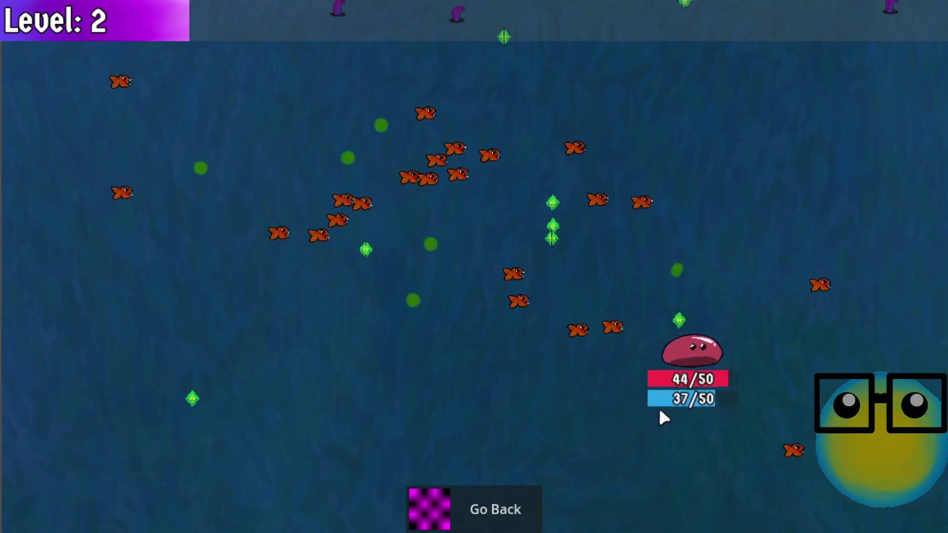
{"action": "key", "text": "a"}
{"action": "key", "text": "w"}
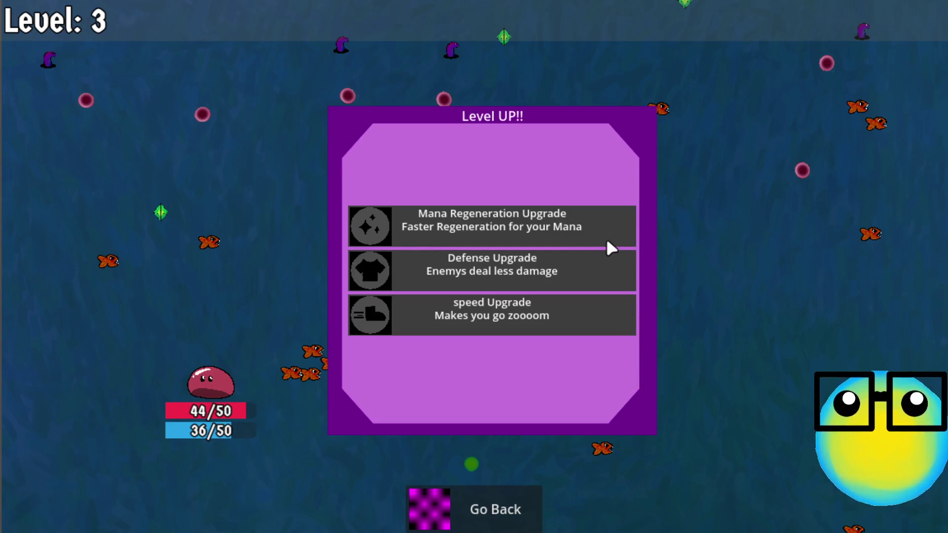
{"action": "left_click", "coordinate": [530, 213]}
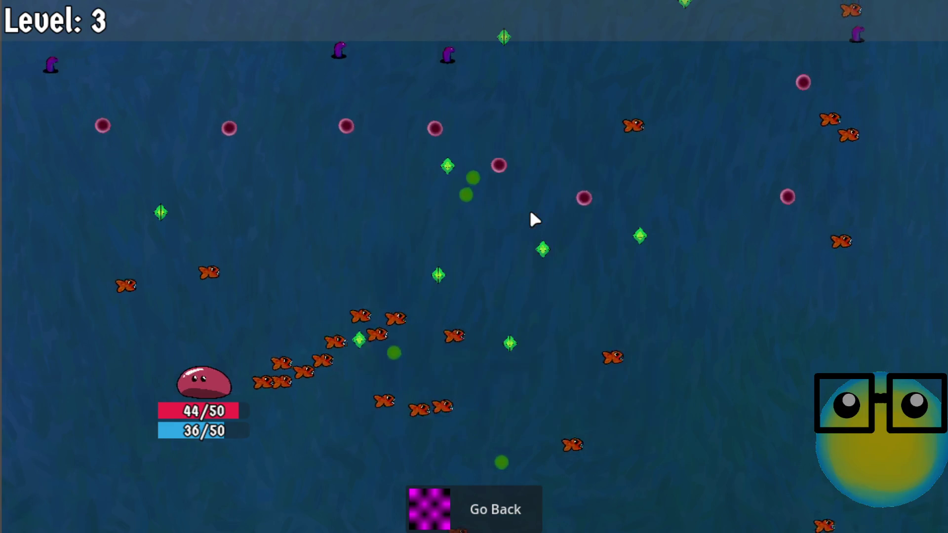
Steer the slime a little longer, then leave the level and return to the hub.
{"action": "key", "text": "a"}
{"action": "key", "text": "w"}
{"action": "key", "text": "d"}
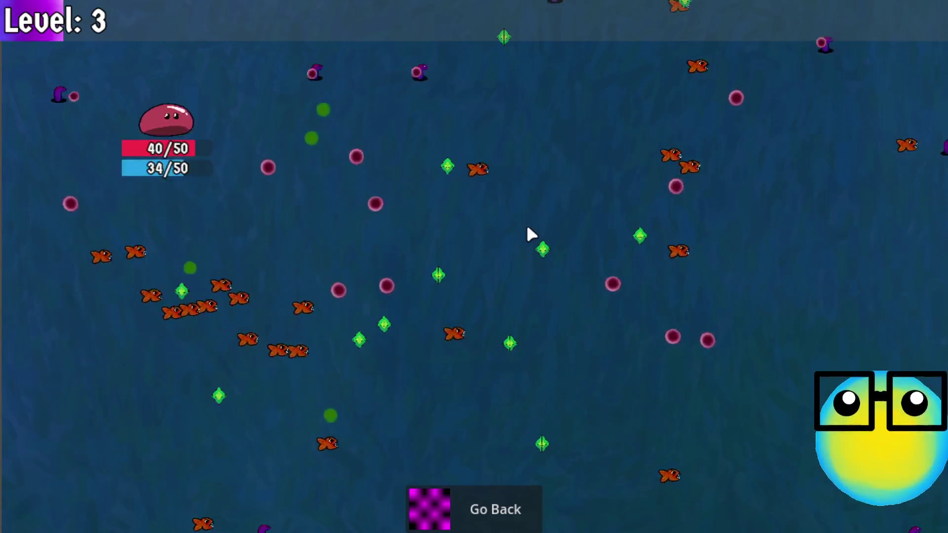
{"action": "key", "text": "a"}
{"action": "left_click", "coordinate": [482, 496]}
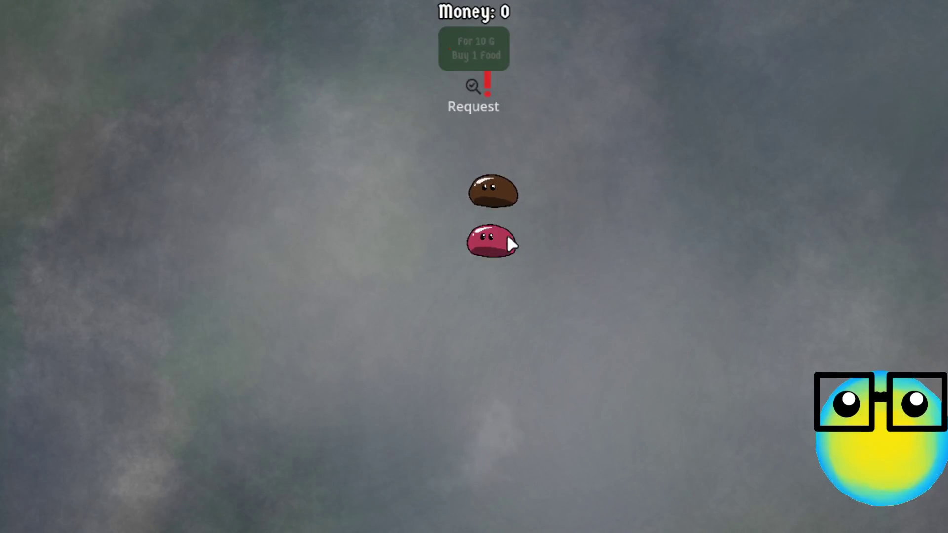
Check the pink slime's stats, start a new mission, then switch back to the Godot editor.
{"action": "left_click", "coordinate": [507, 236]}
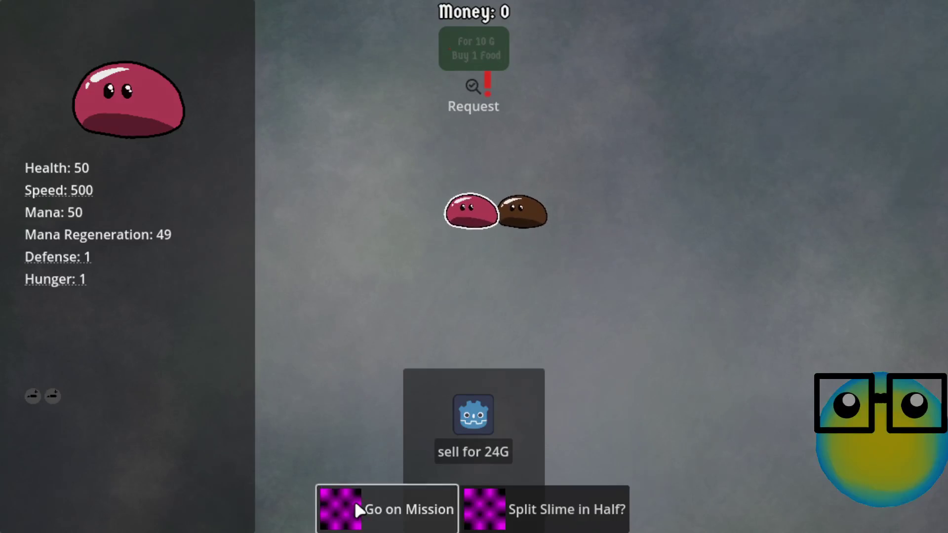
{"action": "left_click", "coordinate": [357, 501]}
{"action": "key", "text": "s"}
{"action": "key", "text": "d"}
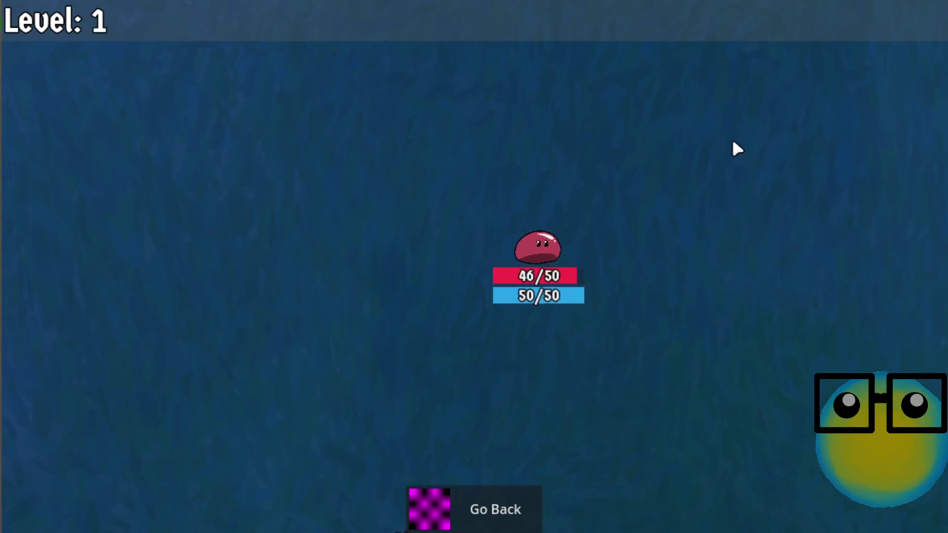
{"action": "key", "text": "a"}
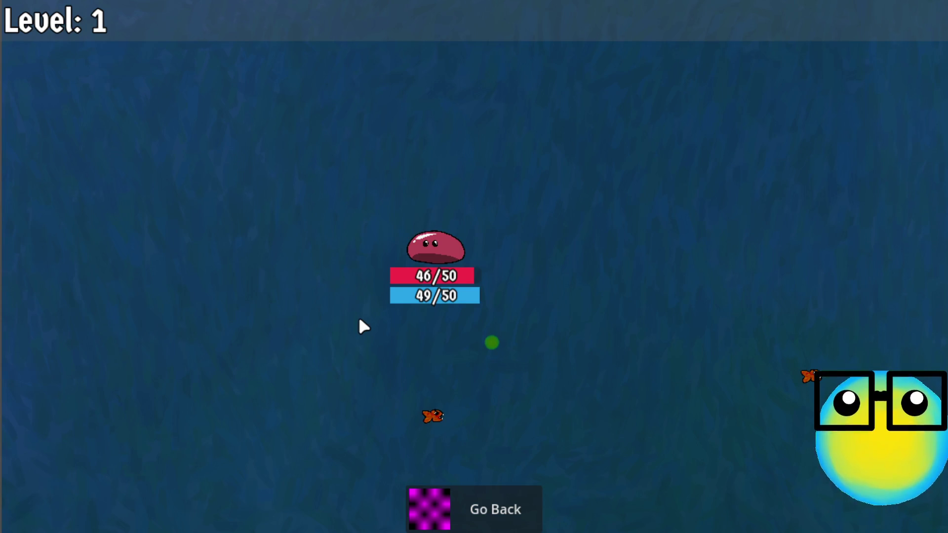
{"action": "key", "text": "alt+Tab"}
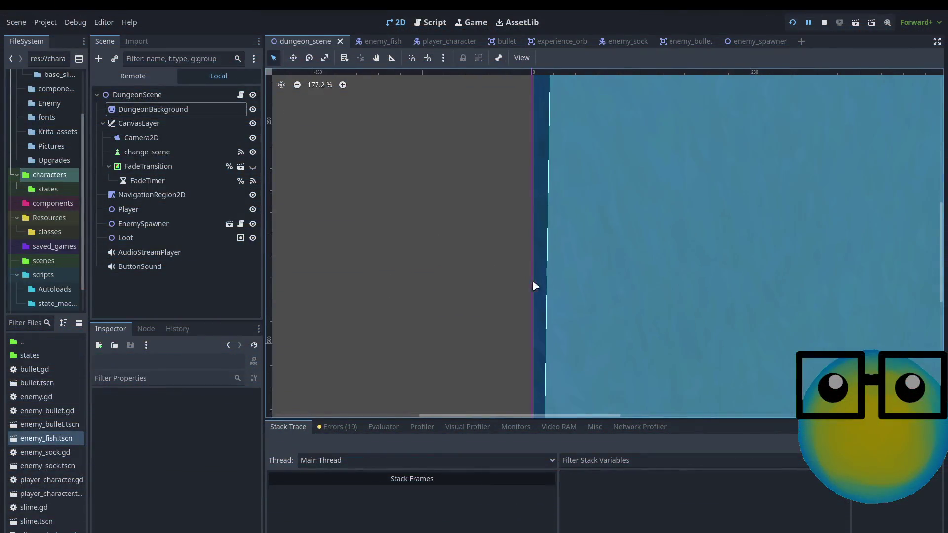
Switch the Scene dock to Remote and inspect the live EnemyBullet node's Bullet.gd properties.
{"action": "scroll", "coordinate": [661, 269], "scroll_direction": "down", "scroll_amount": 8}
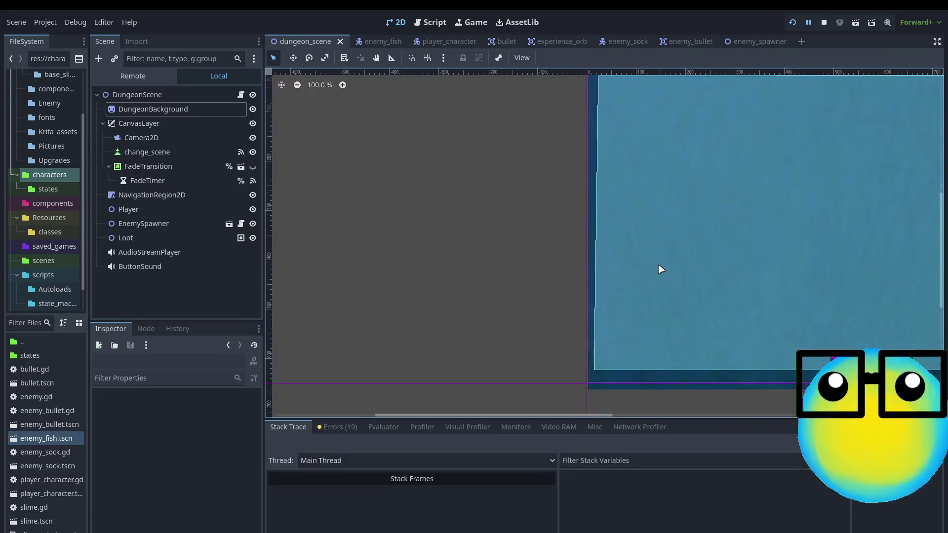
{"action": "scroll", "coordinate": [855, 193], "scroll_direction": "up", "scroll_amount": 2}
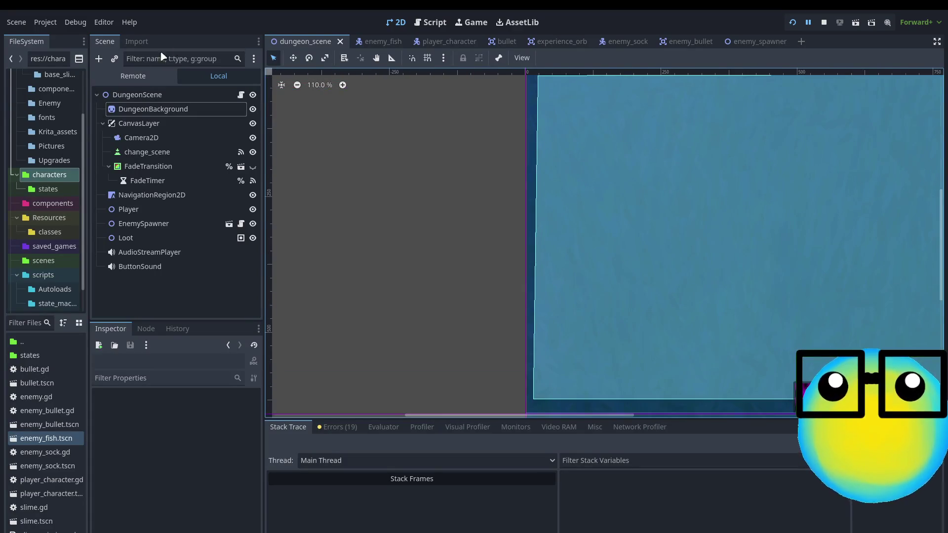
{"action": "left_click", "coordinate": [123, 79]}
{"action": "scroll", "coordinate": [185, 171], "scroll_direction": "down", "scroll_amount": 4}
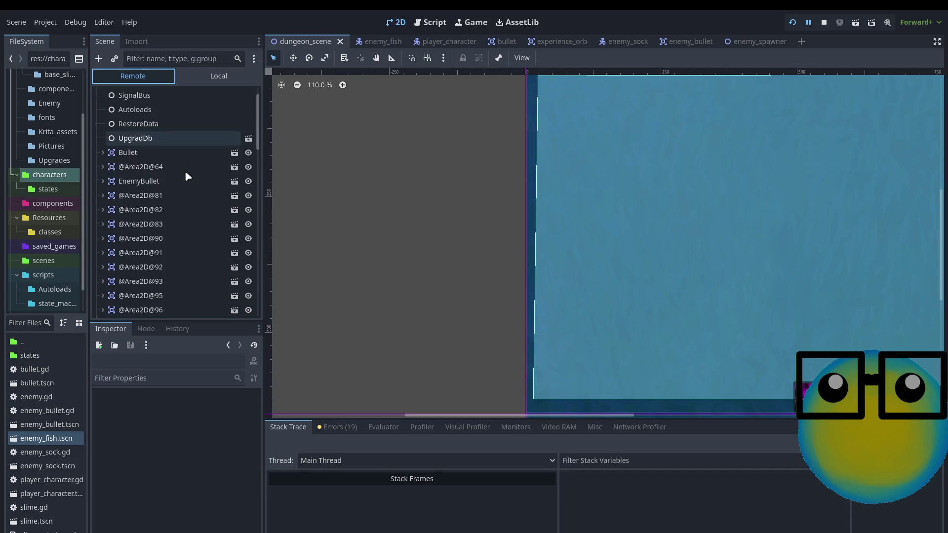
{"action": "scroll", "coordinate": [186, 174], "scroll_direction": "up", "scroll_amount": 1}
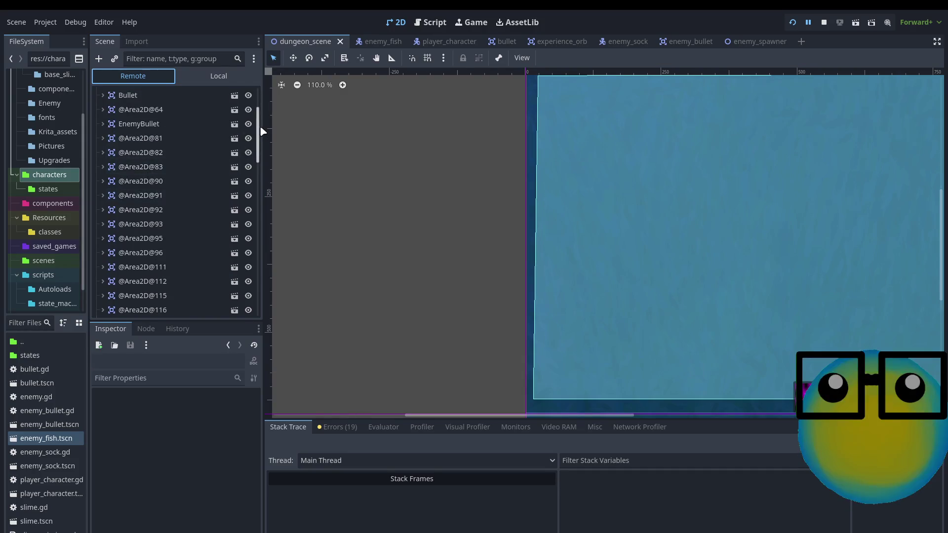
{"action": "mouse_move", "coordinate": [258, 138]}
{"action": "left_mouse_down"}
{"action": "mouse_move", "coordinate": [259, 317]}
{"action": "mouse_move", "coordinate": [257, 118]}
{"action": "left_mouse_up"}
{"action": "left_click", "coordinate": [167, 170]}
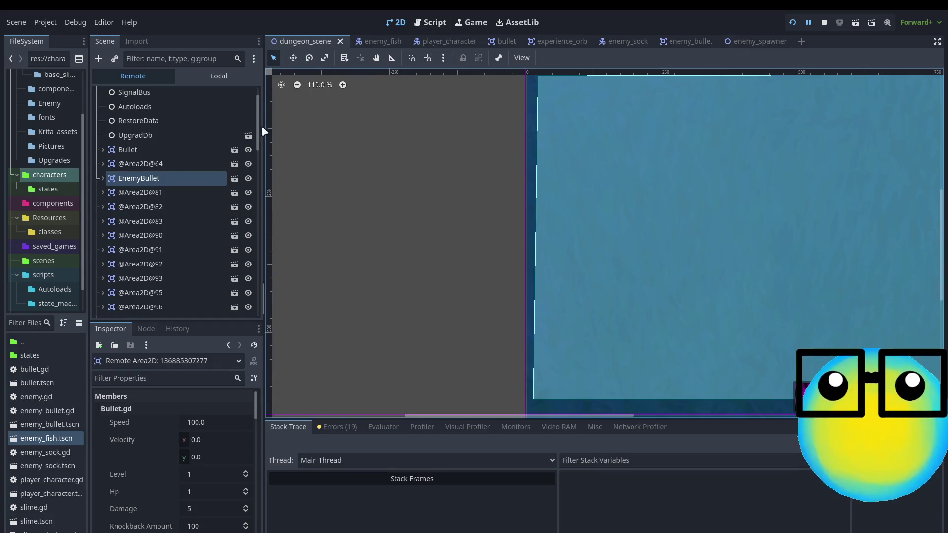
{"action": "scroll", "coordinate": [261, 132], "scroll_direction": "up", "scroll_amount": 2}
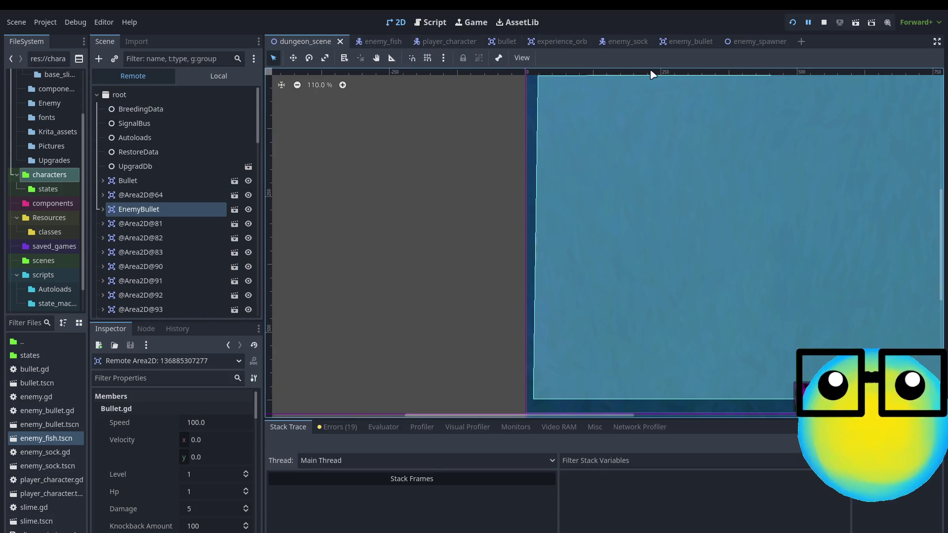
Open the enemy_bullet scene and its attached enemy_bullet.gd script.
{"action": "left_click", "coordinate": [698, 44]}
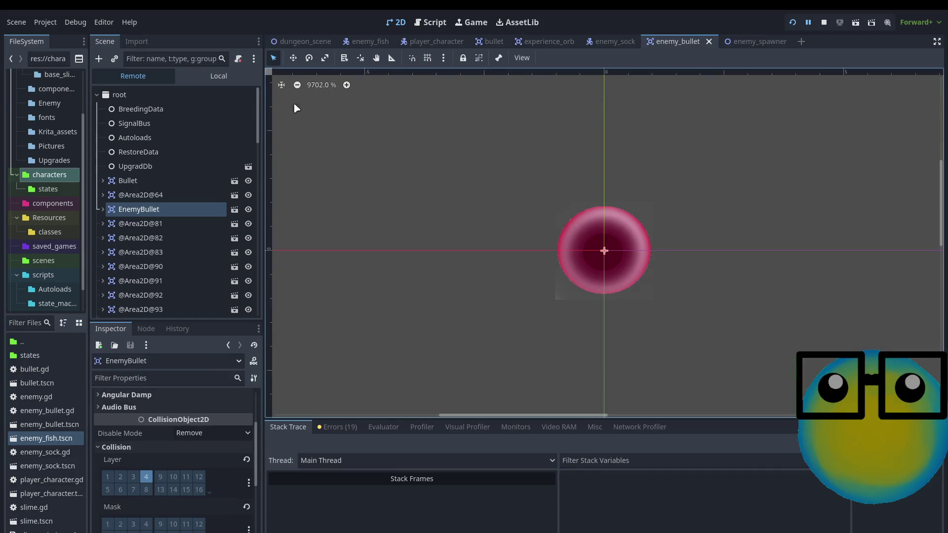
{"action": "left_click", "coordinate": [218, 76]}
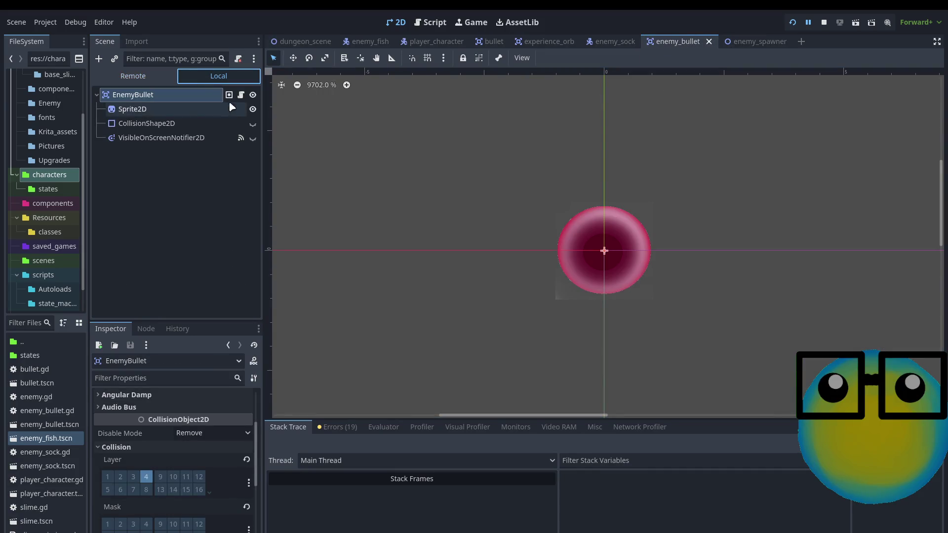
{"action": "left_click", "coordinate": [241, 95]}
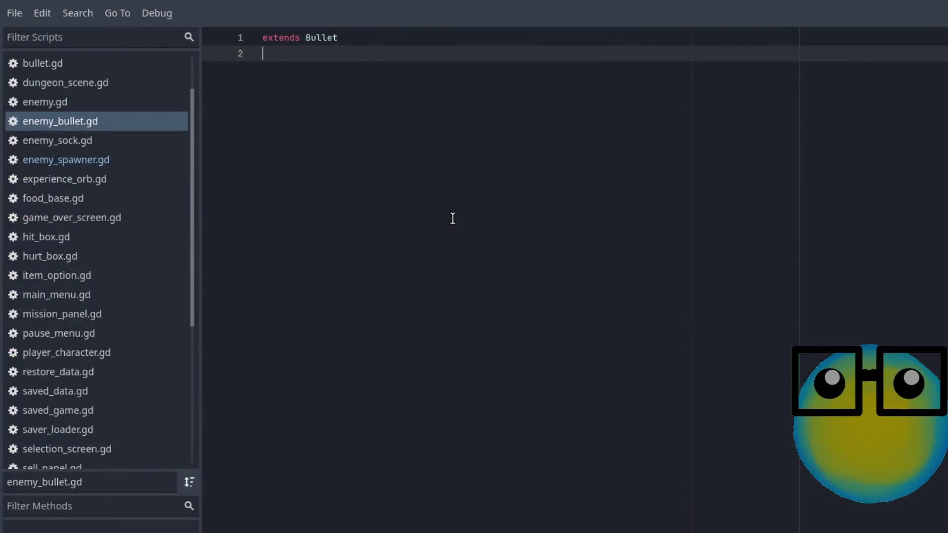
Jump to the parent Bullet class in bullet.gd and compare it with enemy_bullet.gd.
{"action": "key", "text": "Tab"}
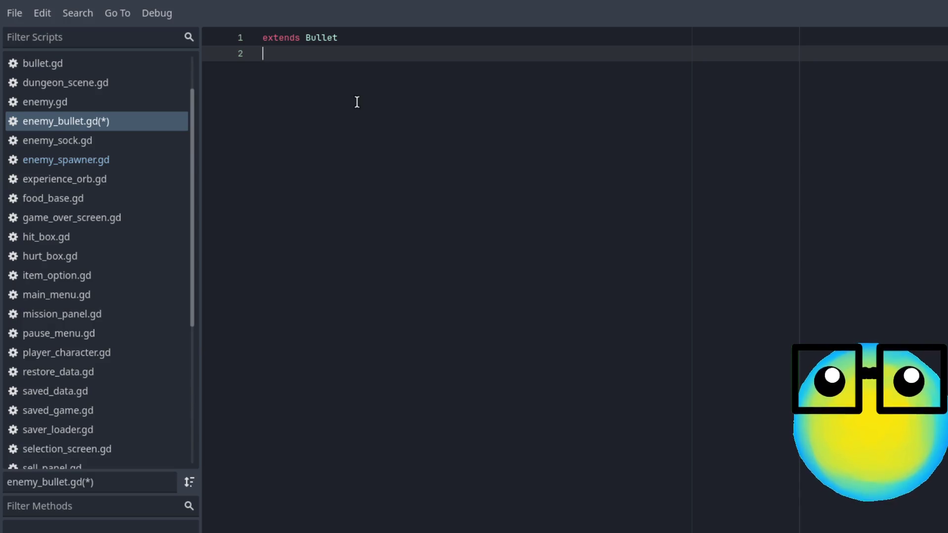
{"action": "left_click", "coordinate": [321, 41], "text": "ctrl"}
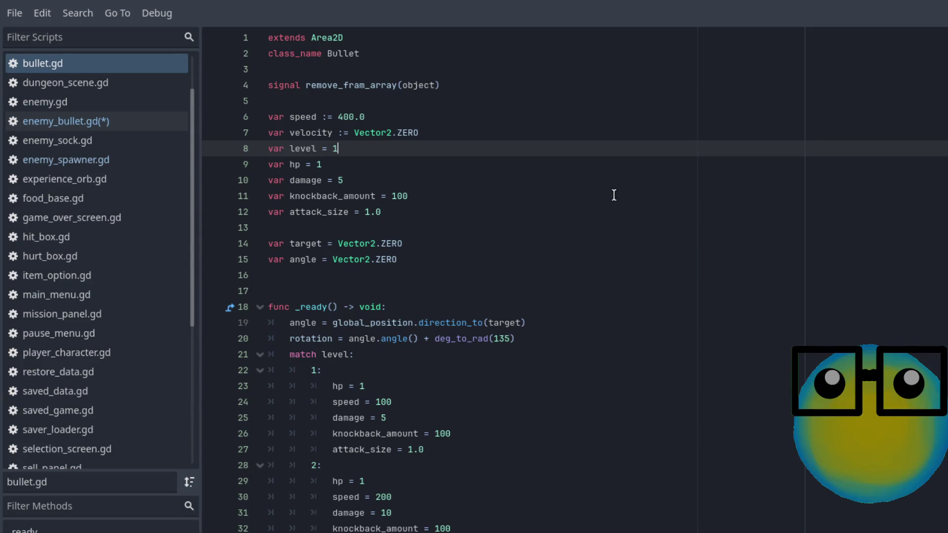
{"action": "scroll", "coordinate": [614, 196], "scroll_direction": "down", "scroll_amount": 4}
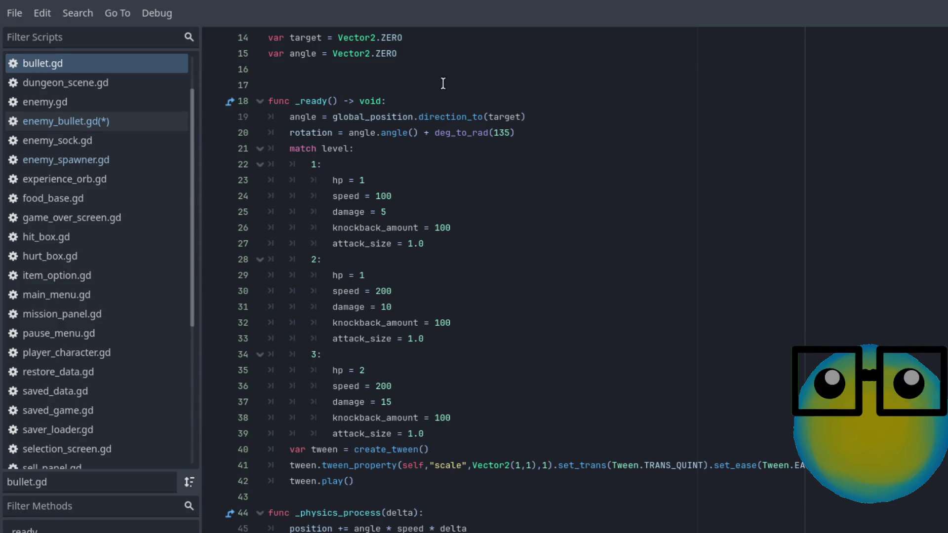
{"action": "left_click", "coordinate": [161, 121]}
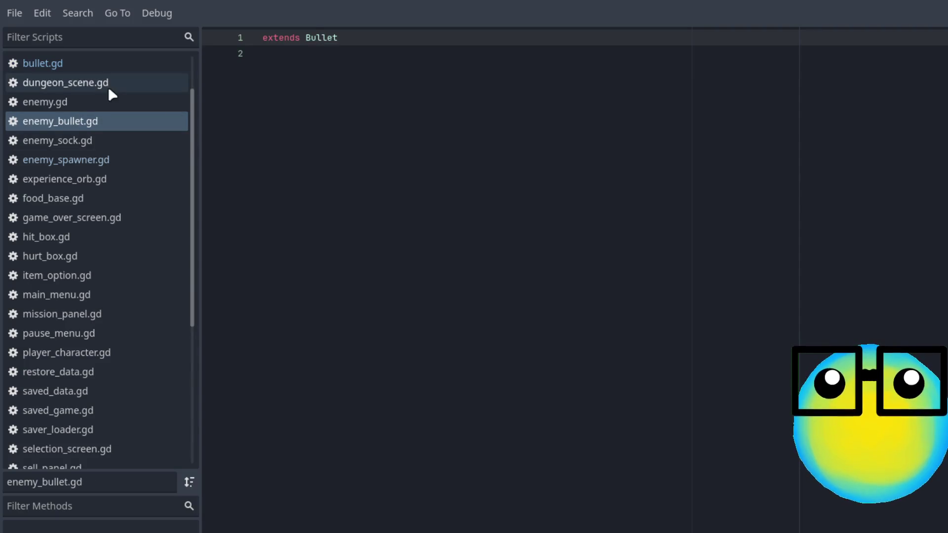
{"action": "left_click", "coordinate": [85, 67]}
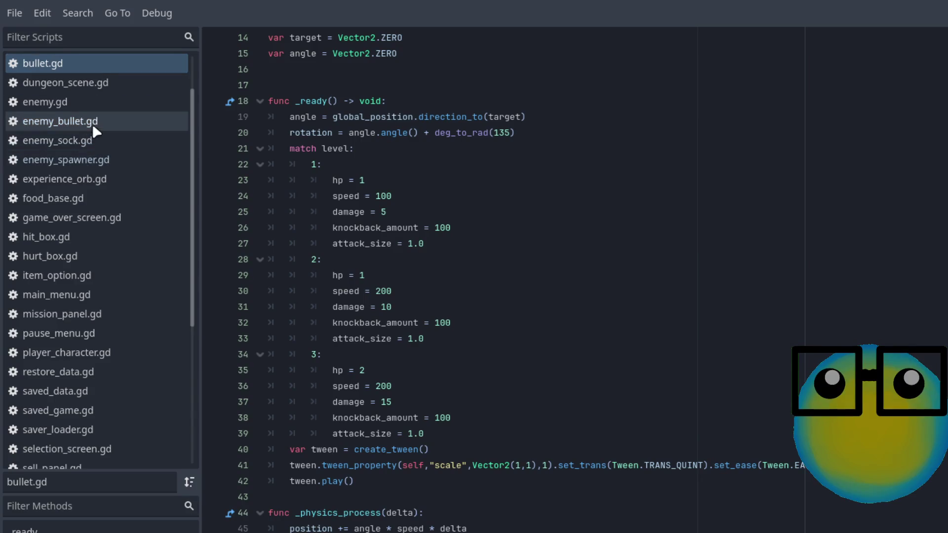
Open enemy.gd, click on line 21, then switch to dungeon_scene.gd with Ctrl+Shift+Comma.
{"action": "left_click", "coordinate": [92, 102]}
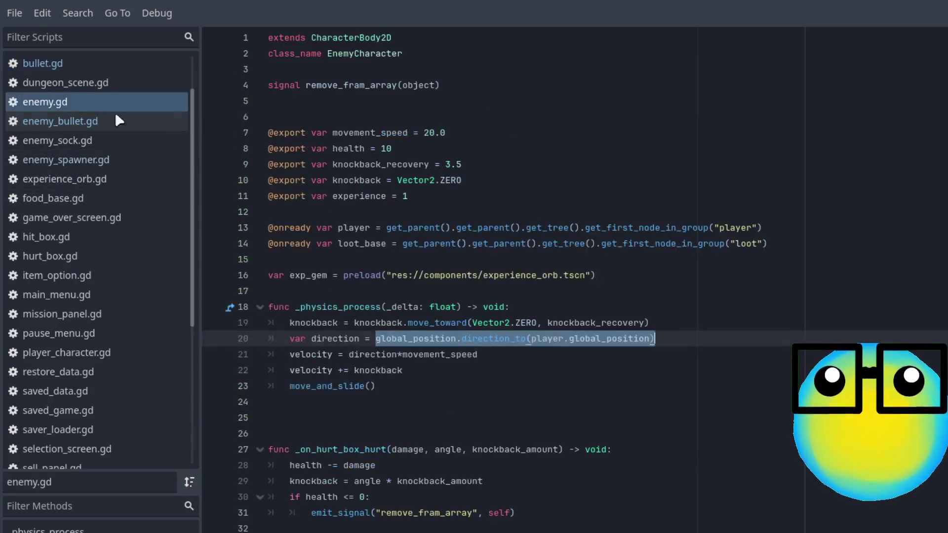
{"action": "left_click", "coordinate": [629, 348]}
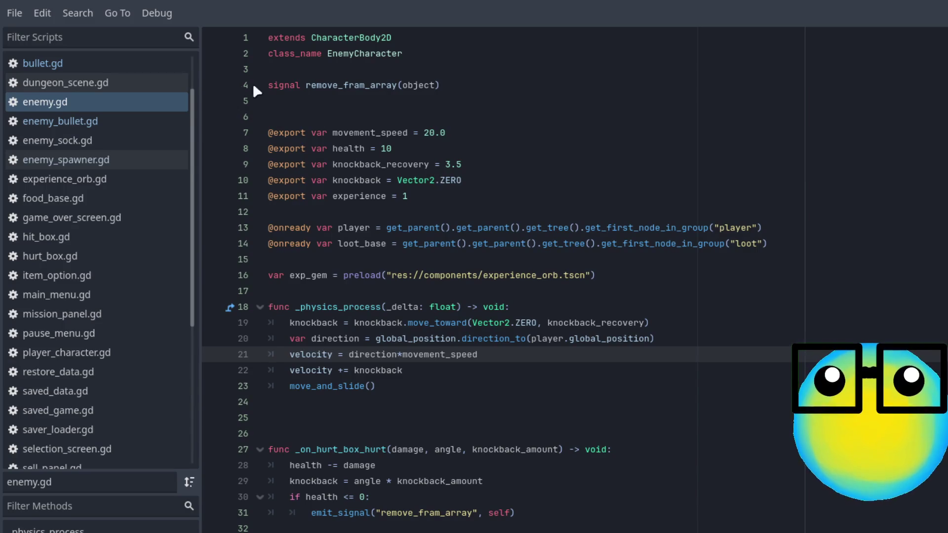
{"action": "key", "text": "ctrl+shift+comma"}
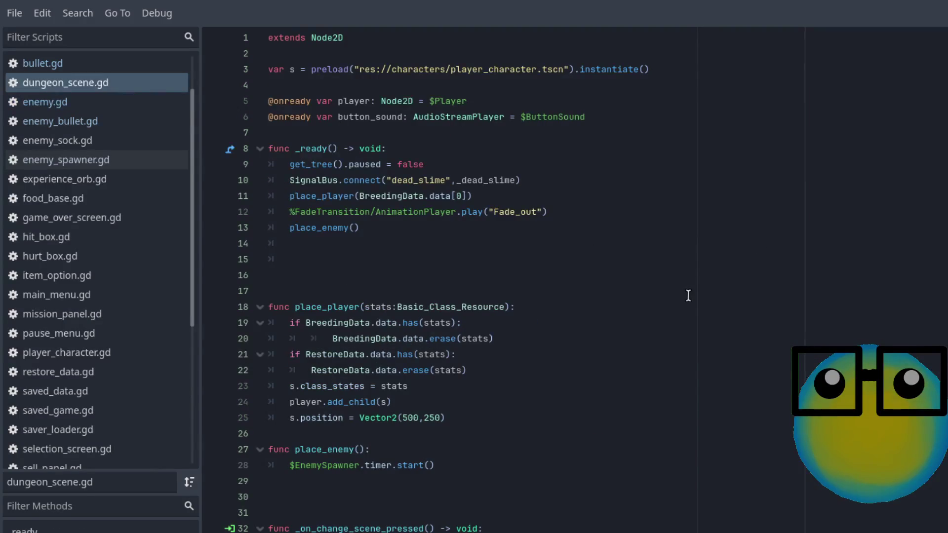
Scroll dungeon_scene.gd down to _on_change_scene_pressed and _on_fade_timer_timeout.
{"action": "scroll", "coordinate": [691, 298], "scroll_direction": "down", "scroll_amount": 6}
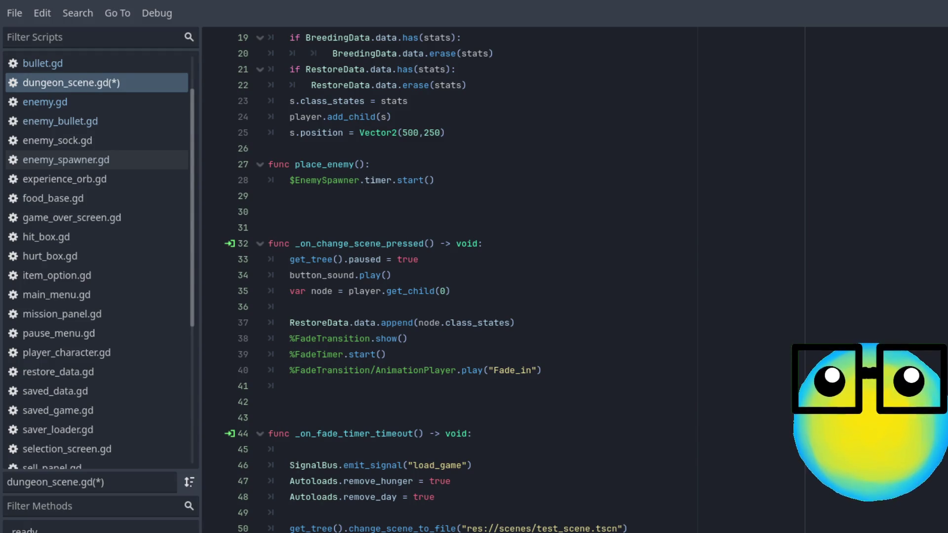
Save the dungeon_scene.gd script with Ctrl+S.
{"action": "key", "text": "ctrl+s"}
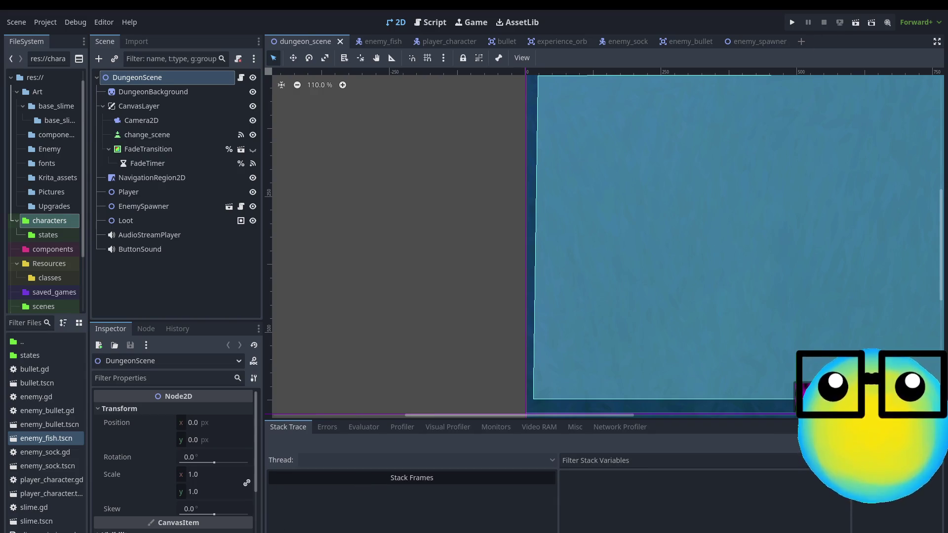
Launch Slime Dungeon with the Run Project button in the toolbar.
{"action": "left_click", "coordinate": [792, 22]}
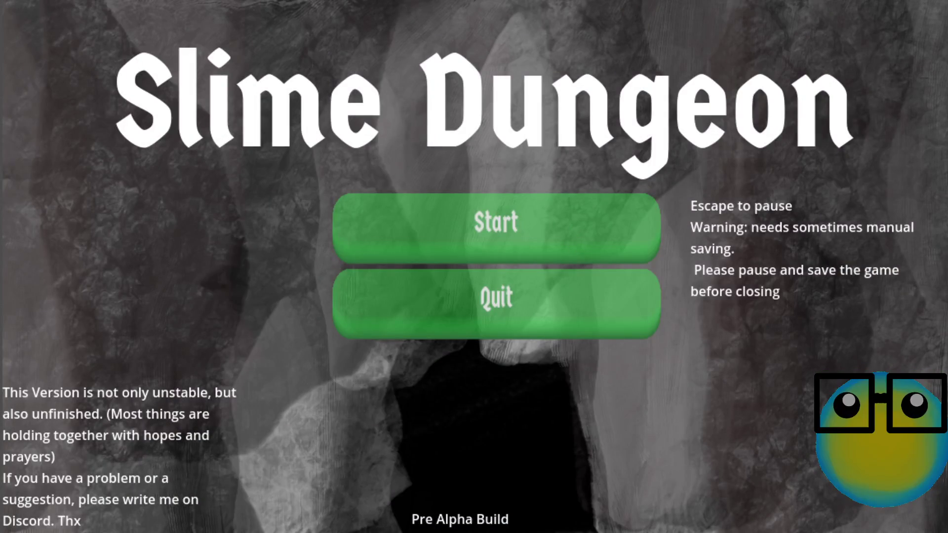
Back in the editor, stop the running game with F8 and relaunch it with F5.
{"action": "key", "text": "alt+Tab"}
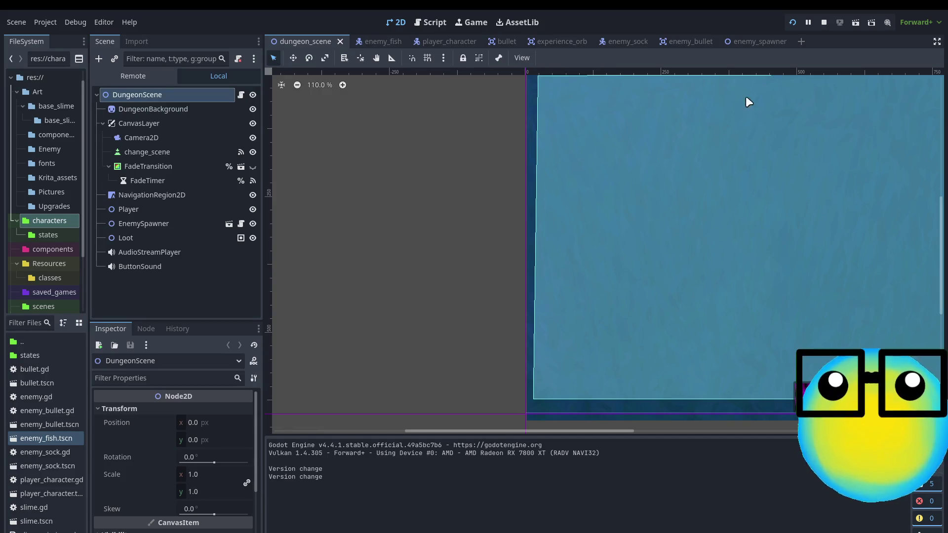
{"action": "key", "text": "F8"}
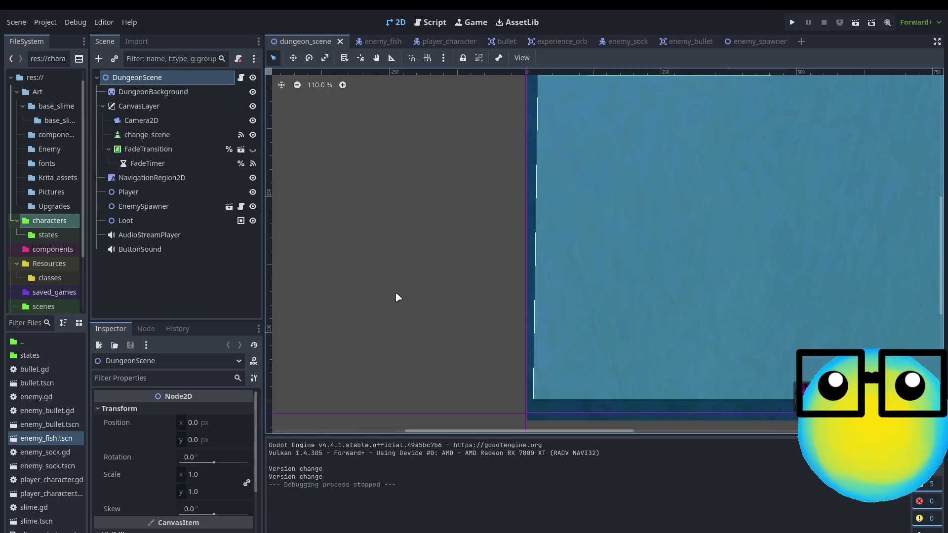
{"action": "key", "text": "F5"}
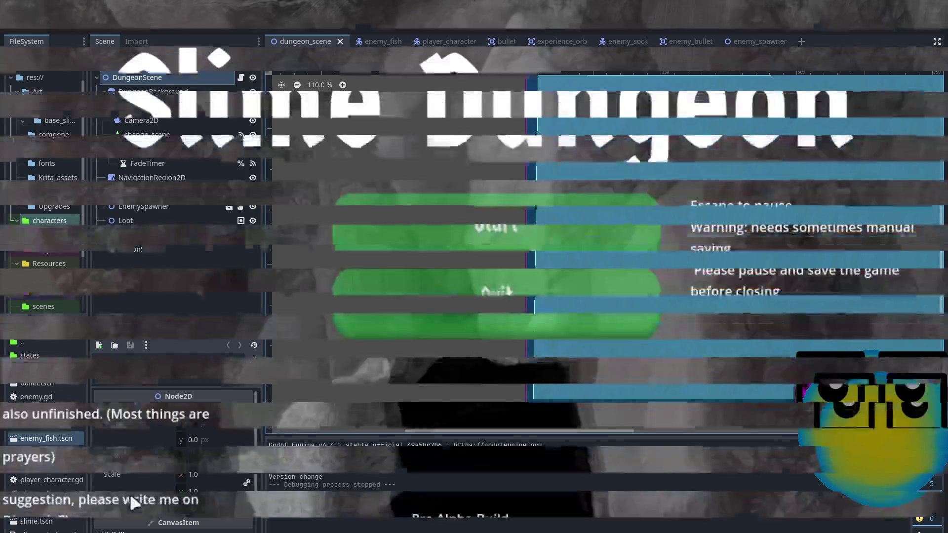
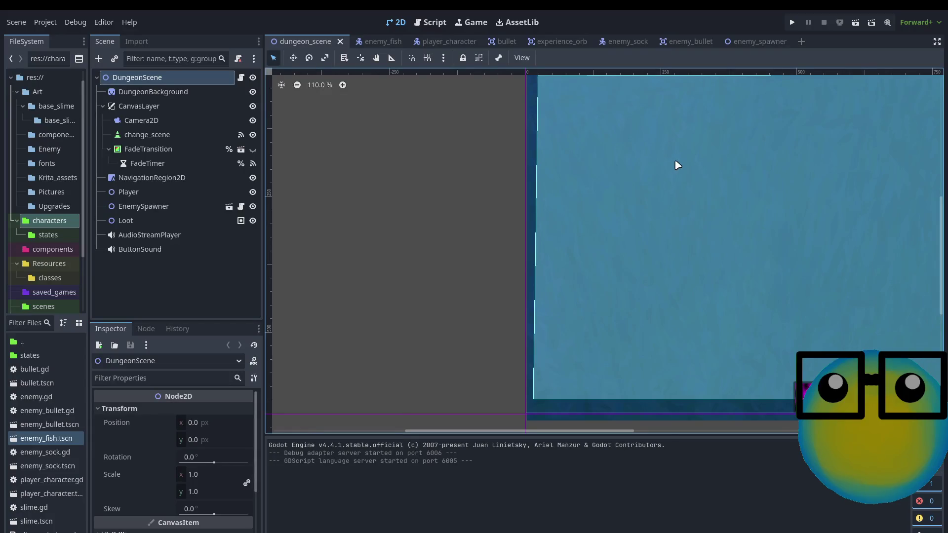
Launch the Slime Dungeon project from the Godot editor with F5.
{"action": "key", "text": "F5"}
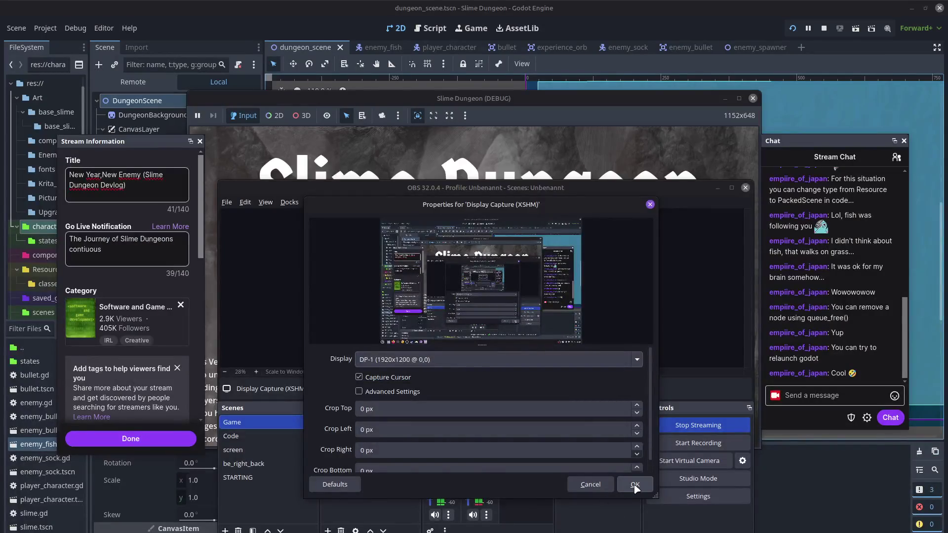
Confirm the Display Capture properties, minimize OBS, then move and close the DEBUG game window.
{"action": "left_click", "coordinate": [635, 485]}
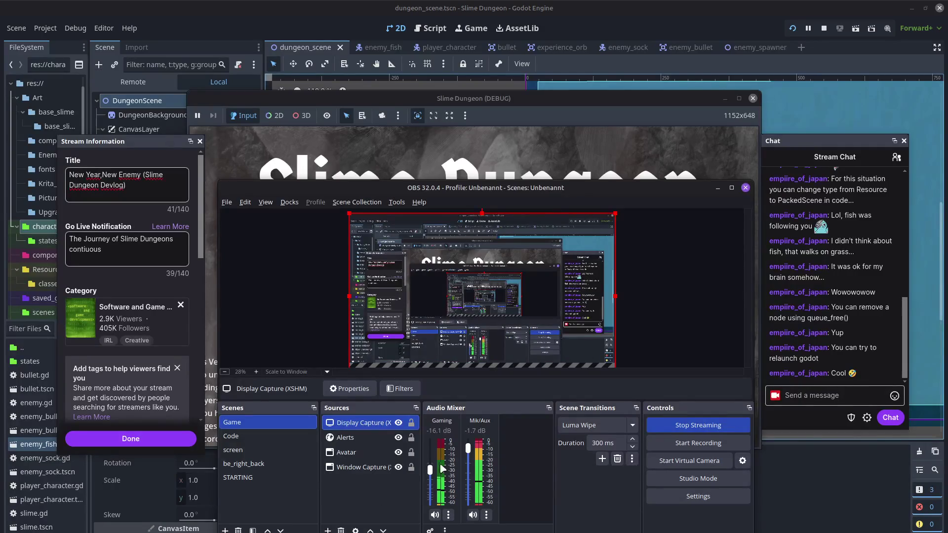
{"action": "left_click", "coordinate": [717, 188]}
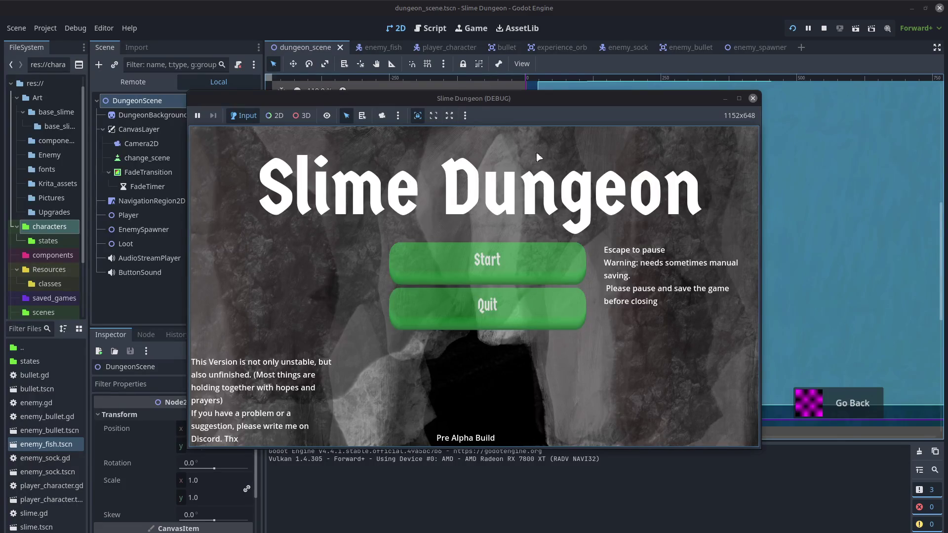
{"action": "mouse_move", "coordinate": [508, 103]}
{"action": "left_mouse_down"}
{"action": "mouse_move", "coordinate": [507, 186]}
{"action": "mouse_move", "coordinate": [465, 110]}
{"action": "mouse_move", "coordinate": [471, 117]}
{"action": "left_mouse_up"}
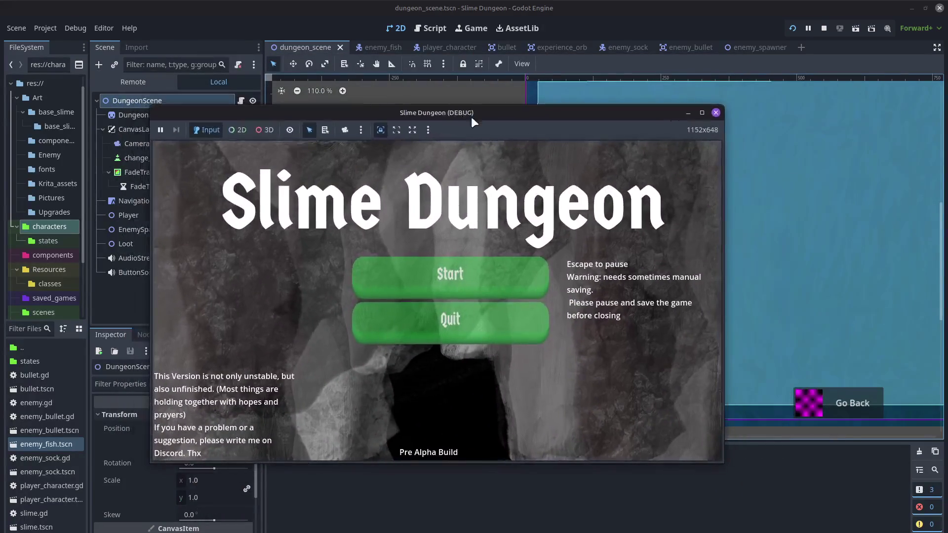
{"action": "left_click", "coordinate": [716, 112]}
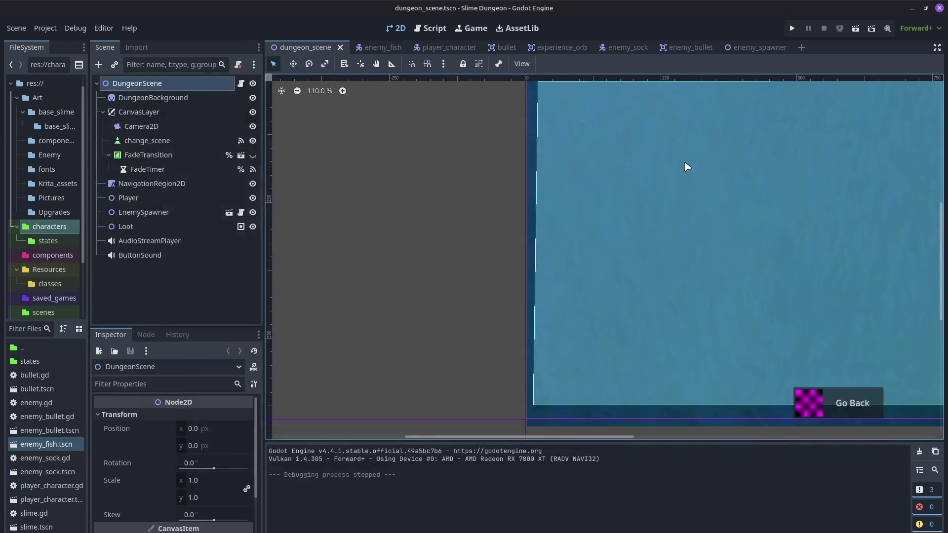
Minimize the Godot editor and the PngTuber Maker avatar window to reveal the title menu.
{"action": "left_click", "coordinate": [912, 8]}
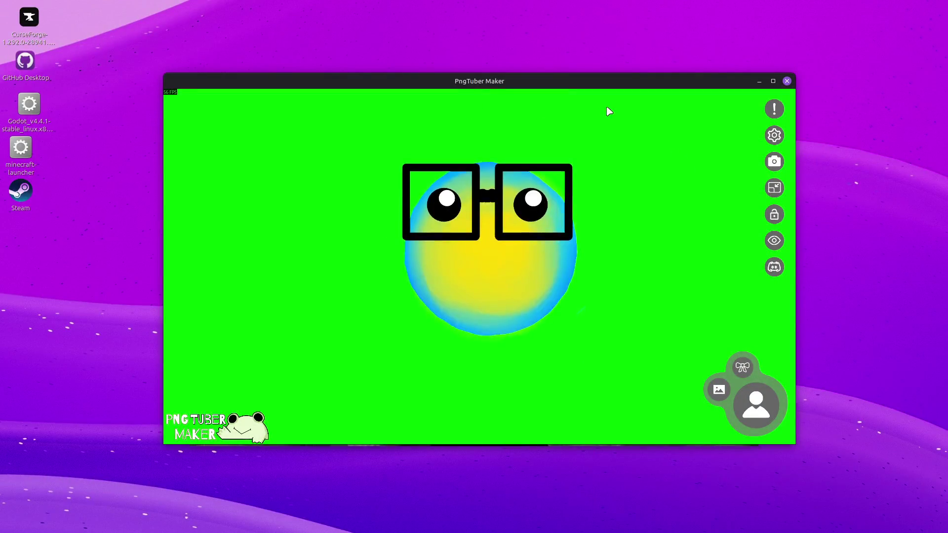
{"action": "left_click", "coordinate": [759, 81]}
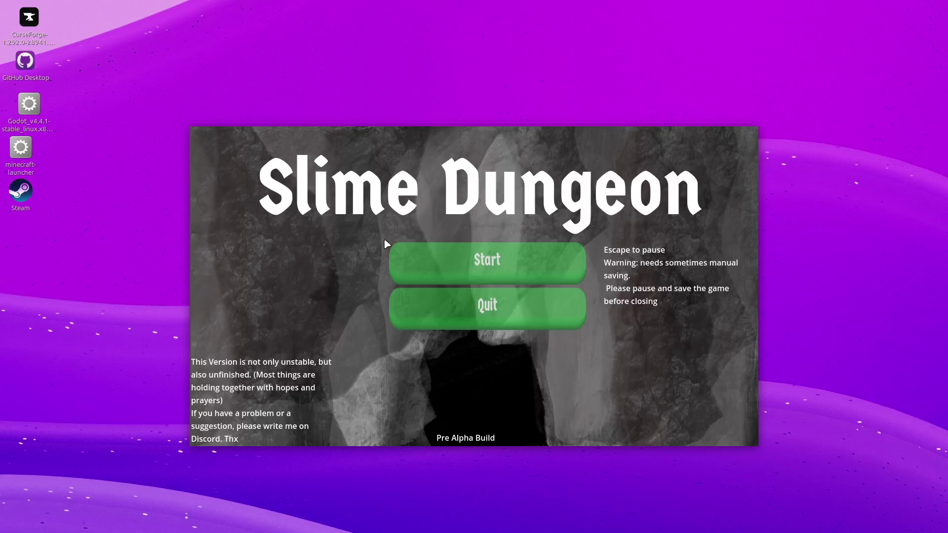
Start a game, restart from Game Over, then pause with Escape and quit.
{"action": "left_click", "coordinate": [491, 272]}
{"action": "left_click", "coordinate": [534, 269]}
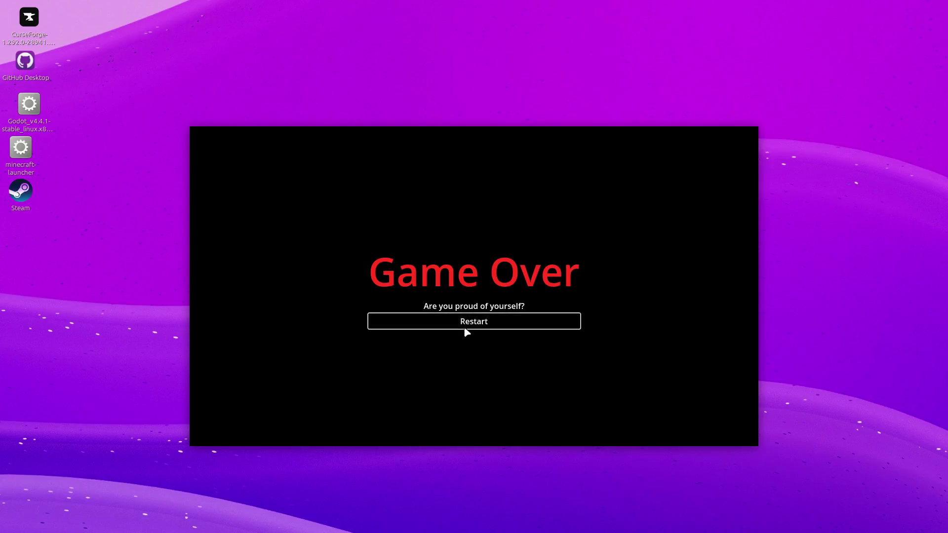
{"action": "left_click", "coordinate": [466, 326]}
{"action": "key", "text": "Escape"}
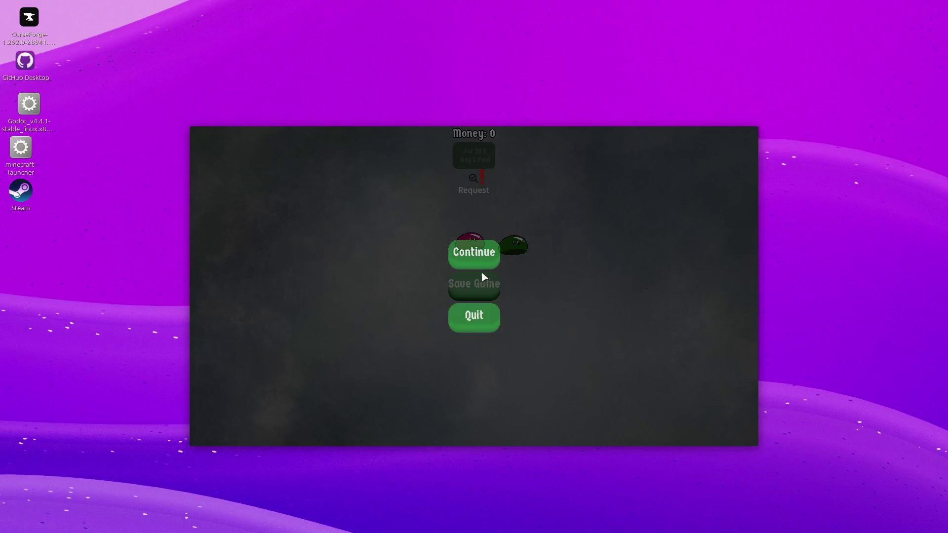
{"action": "left_click", "coordinate": [478, 320]}
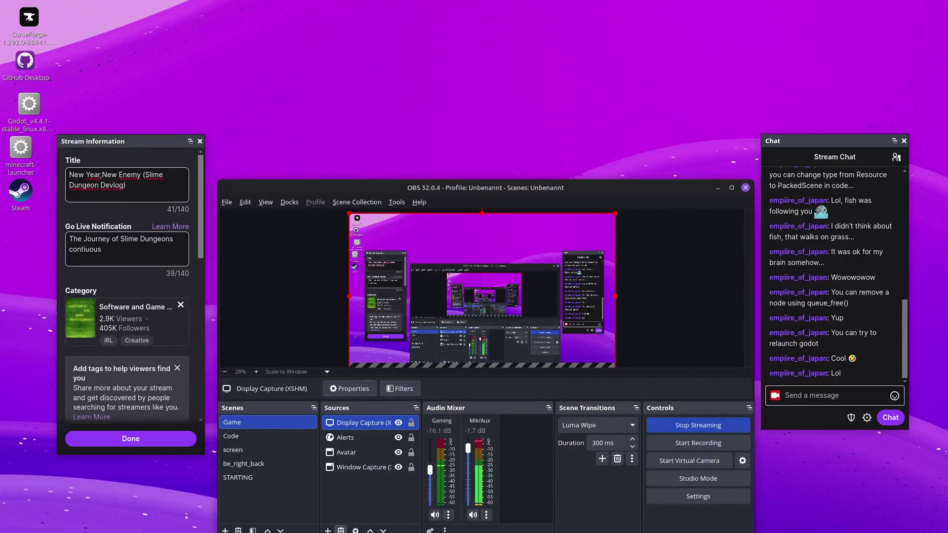
Delete the Display Capture (XSHM) source and confirm with Yes.
{"action": "left_click", "coordinate": [341, 531]}
{"action": "left_click", "coordinate": [566, 370]}
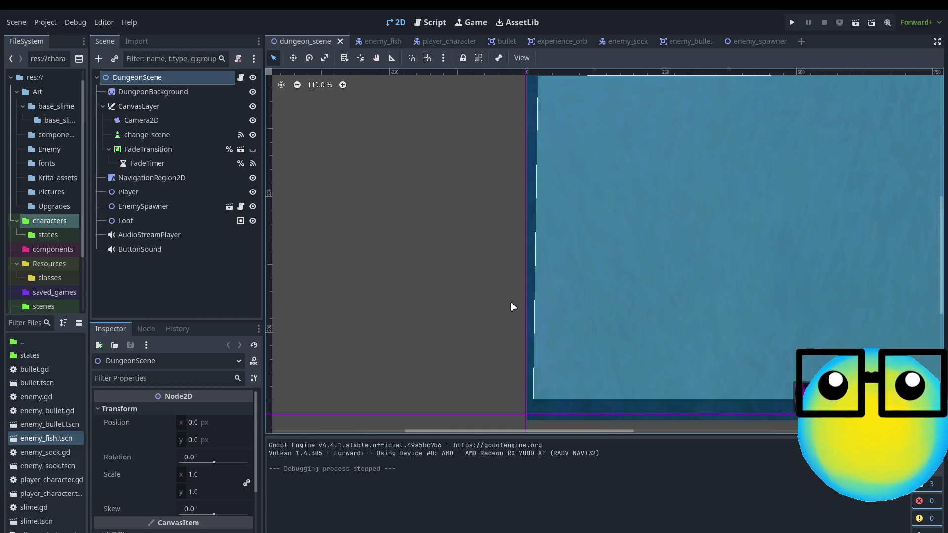
Run the game, play a green slime mission taking Mana Regeneration, then return to the hub.
{"action": "left_click", "coordinate": [792, 23]}
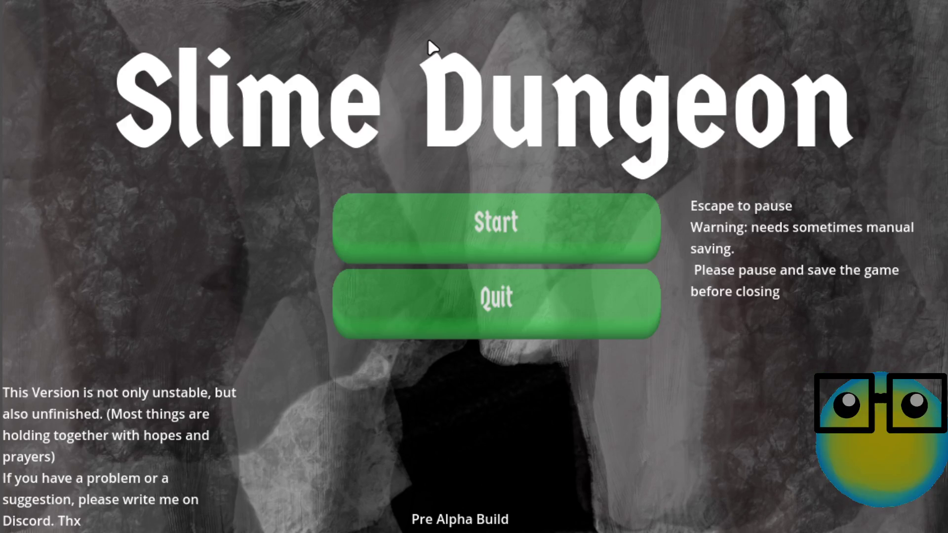
{"action": "left_click", "coordinate": [477, 222]}
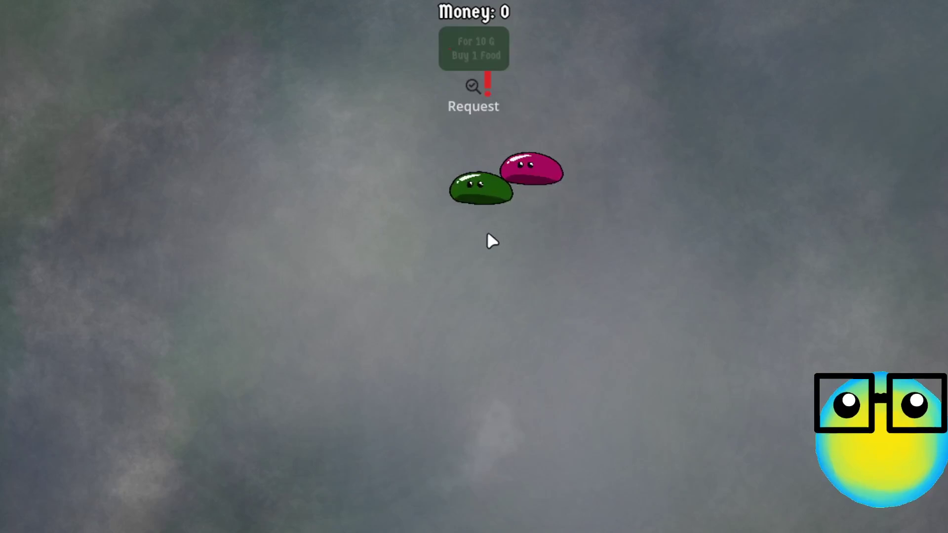
{"action": "left_click", "coordinate": [486, 220]}
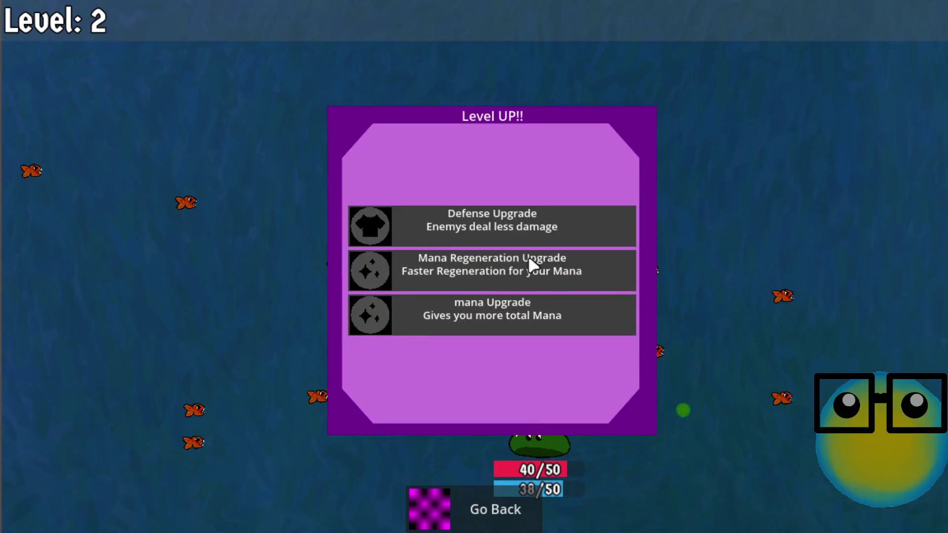
{"action": "left_click", "coordinate": [565, 267]}
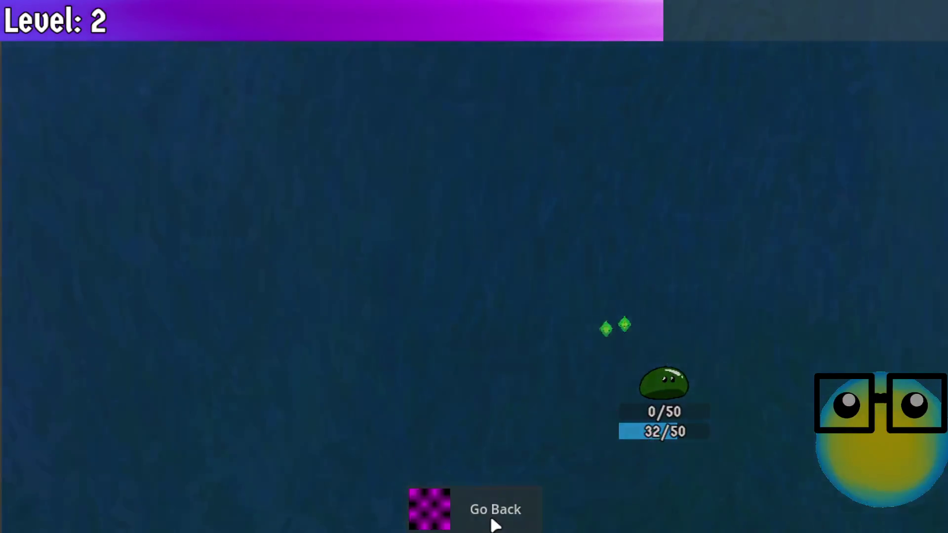
{"action": "left_click", "coordinate": [494, 524]}
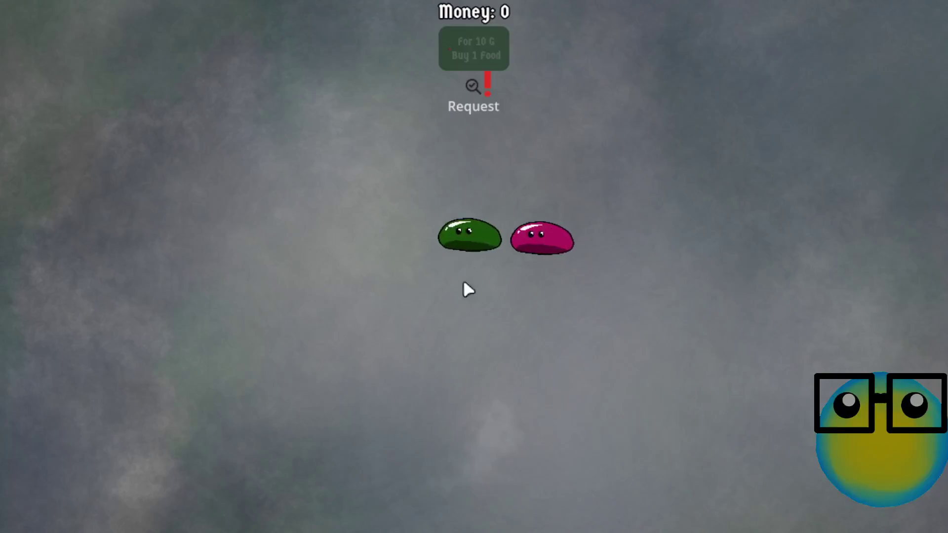
Send the pink slime on a mission, take More Bullets, then go back to the hub.
{"action": "left_click", "coordinate": [547, 241]}
{"action": "left_click", "coordinate": [372, 522]}
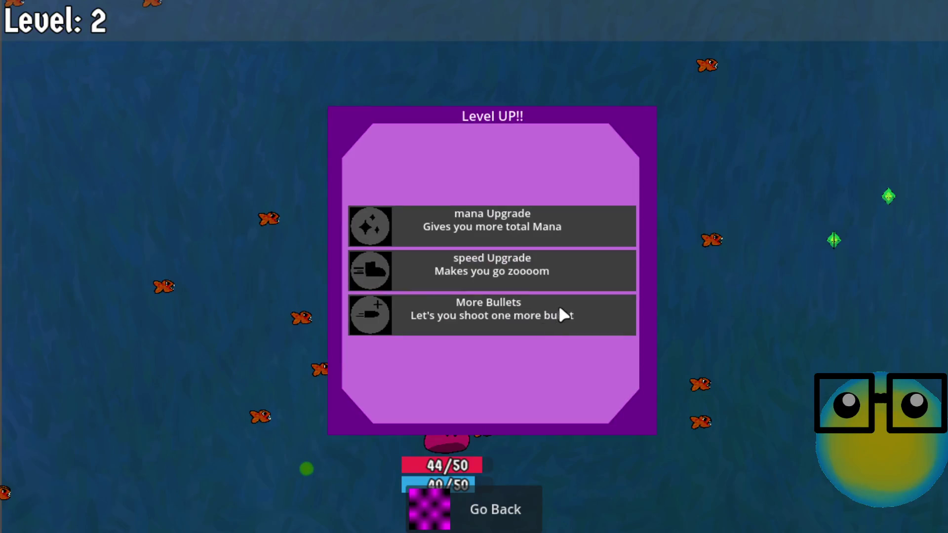
{"action": "left_click", "coordinate": [557, 312]}
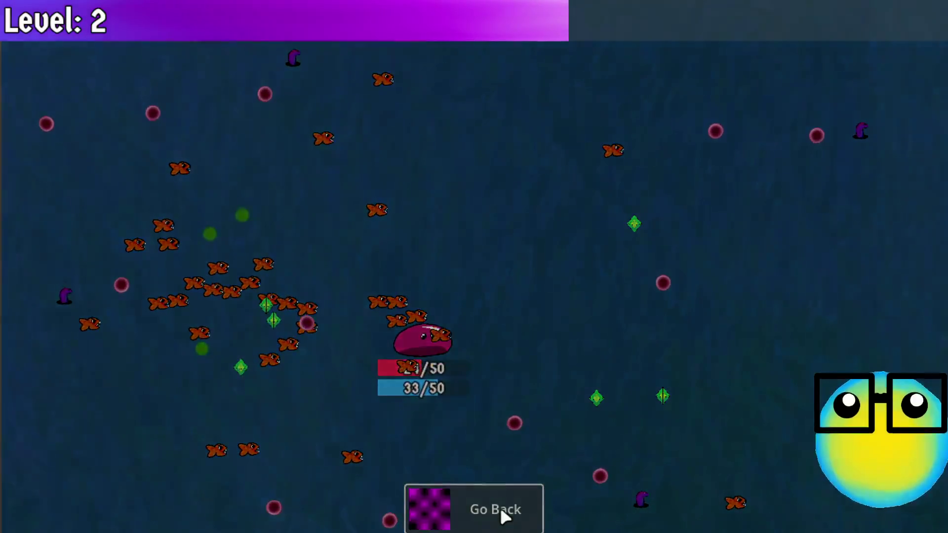
{"action": "left_click", "coordinate": [501, 511]}
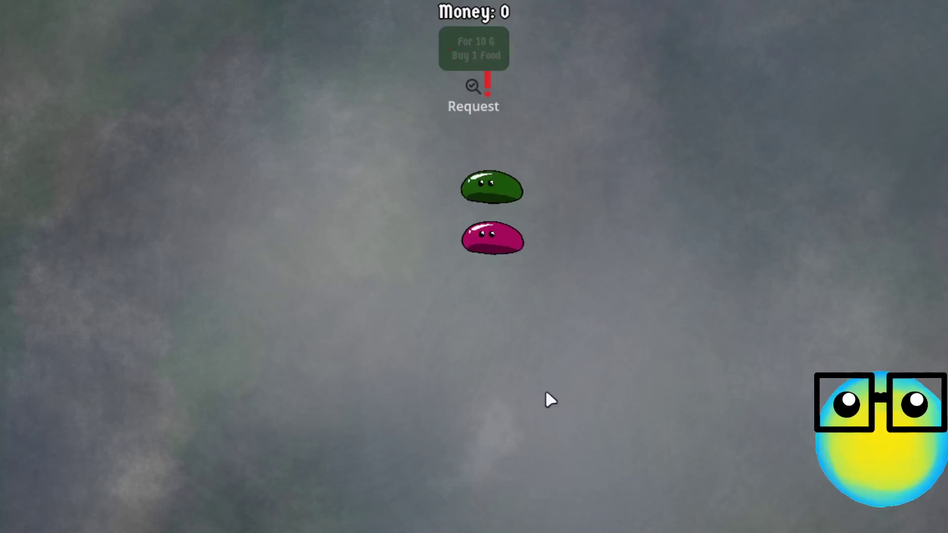
Send the pink slime on another mission, pick More Bullets, then switch to the Godot editor.
{"action": "left_click", "coordinate": [506, 242]}
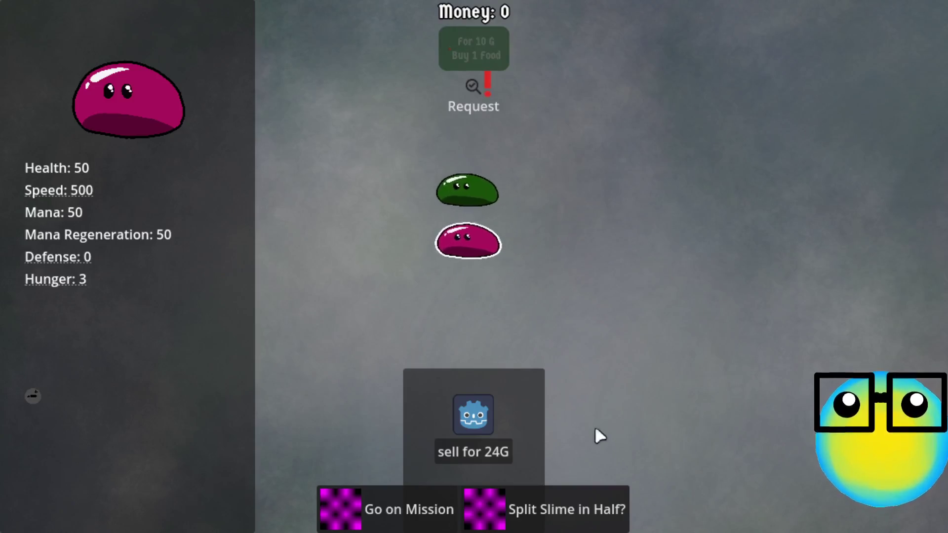
{"action": "left_click", "coordinate": [417, 508]}
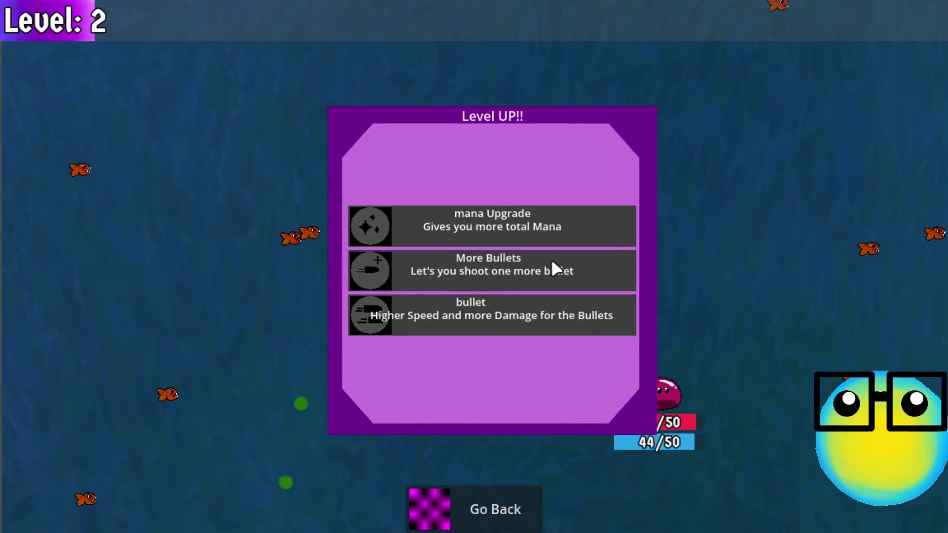
{"action": "left_click", "coordinate": [552, 268]}
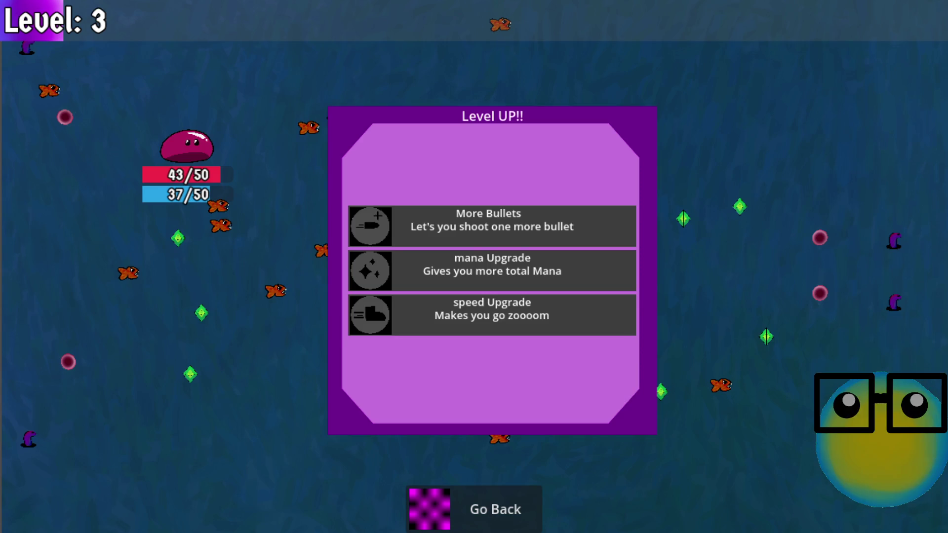
{"action": "key", "text": "alt+Tab"}
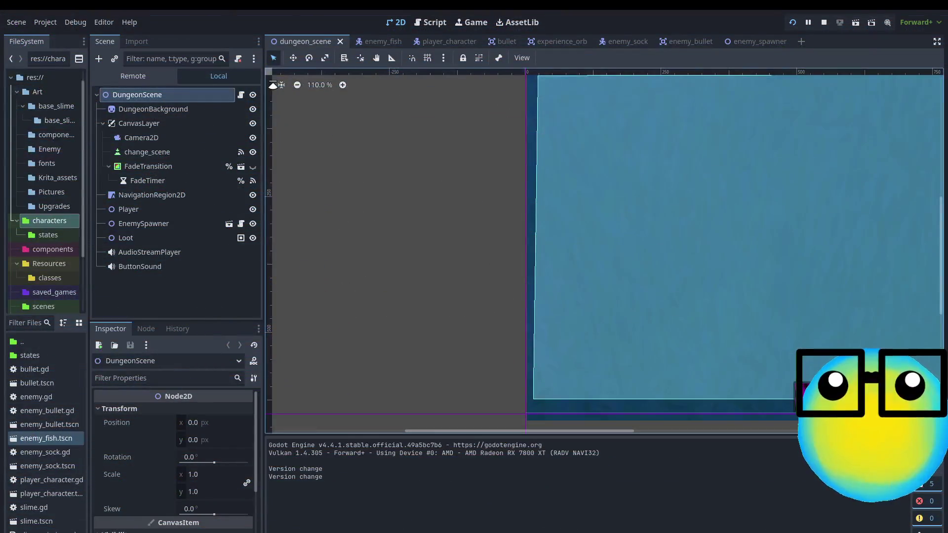
Browse the running game's Remote scene tree, then switch back to the game window.
{"action": "left_click", "coordinate": [148, 77]}
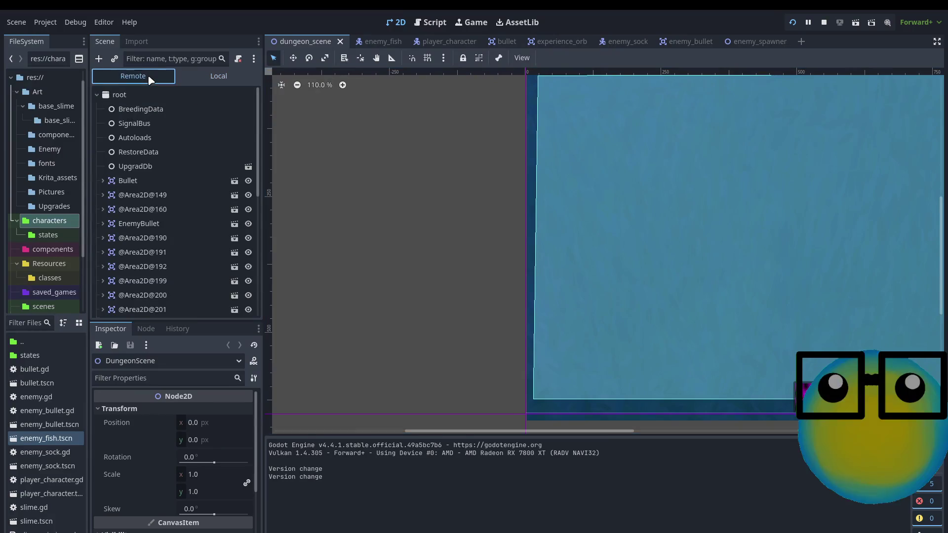
{"action": "scroll", "coordinate": [171, 182], "scroll_direction": "down", "scroll_amount": 3}
{"action": "scroll", "coordinate": [178, 182], "scroll_direction": "down", "scroll_amount": 5}
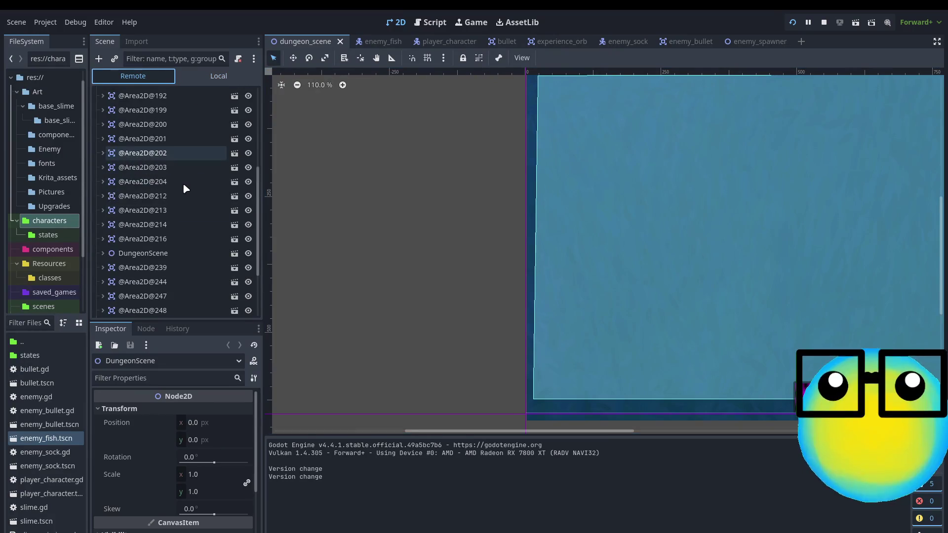
{"action": "scroll", "coordinate": [186, 189], "scroll_direction": "up", "scroll_amount": 5}
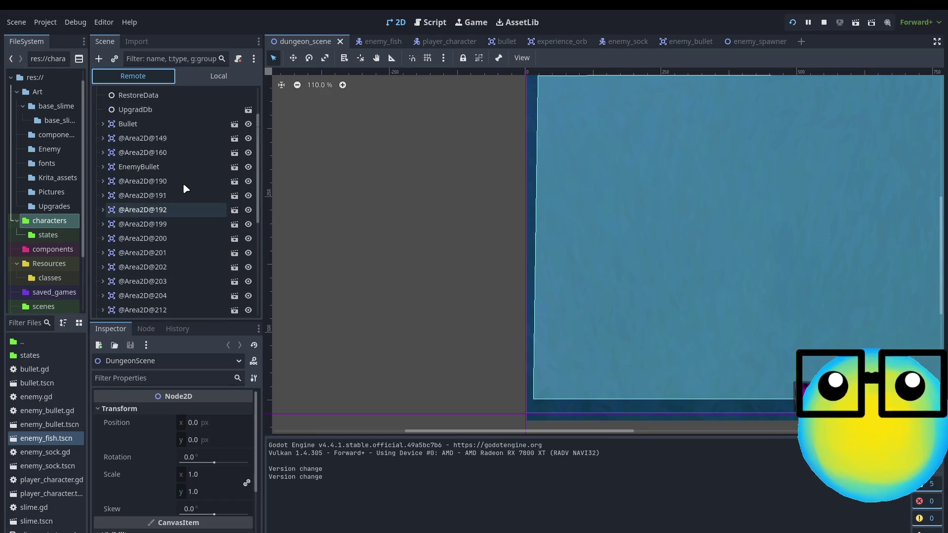
{"action": "scroll", "coordinate": [186, 189], "scroll_direction": "up", "scroll_amount": 2}
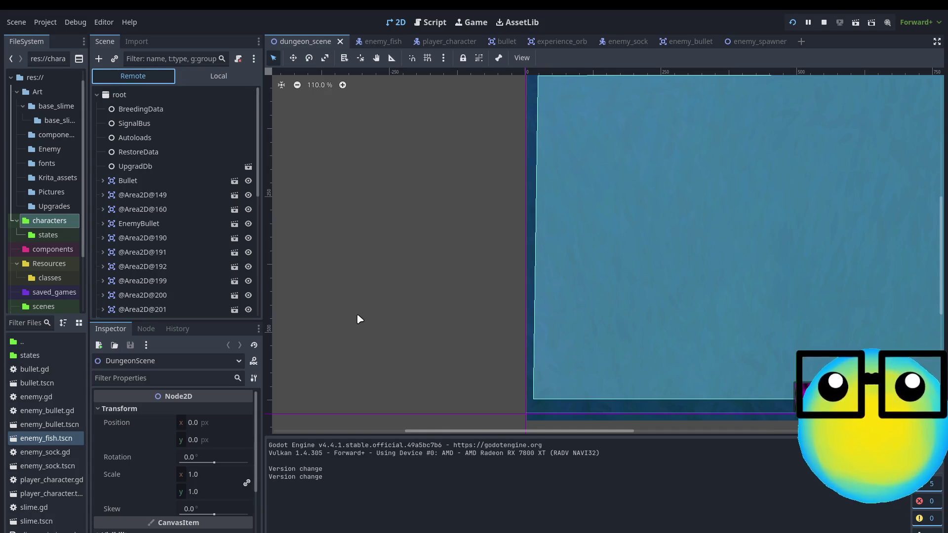
{"action": "key", "text": "alt+Tab"}
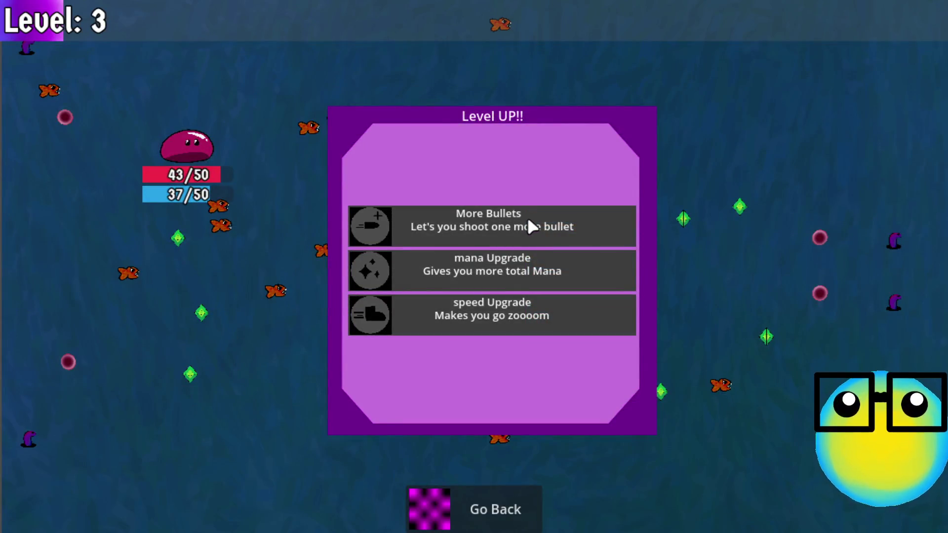
Take More Bullets, move the slime up, and go back to the hub with Money: 0.
{"action": "left_click", "coordinate": [499, 233]}
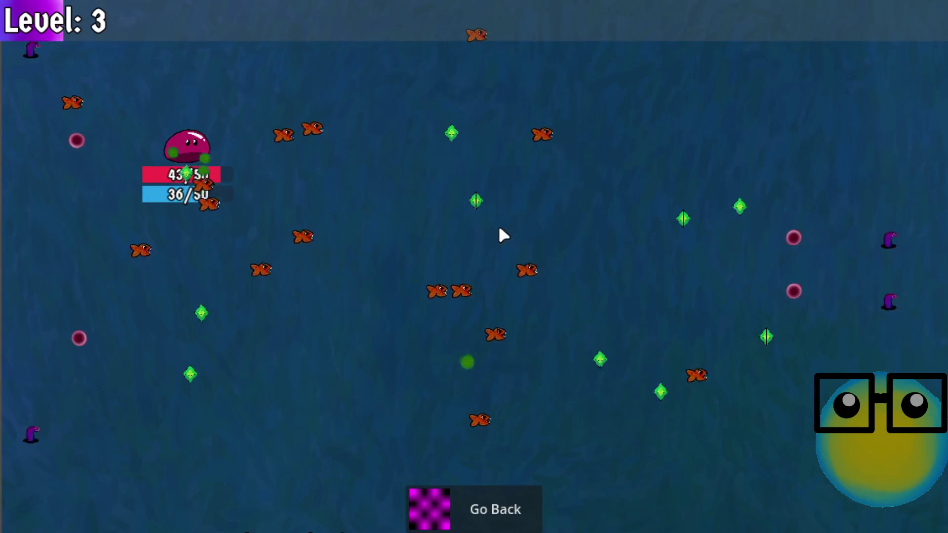
{"action": "key", "text": "w"}
{"action": "left_click", "coordinate": [481, 504]}
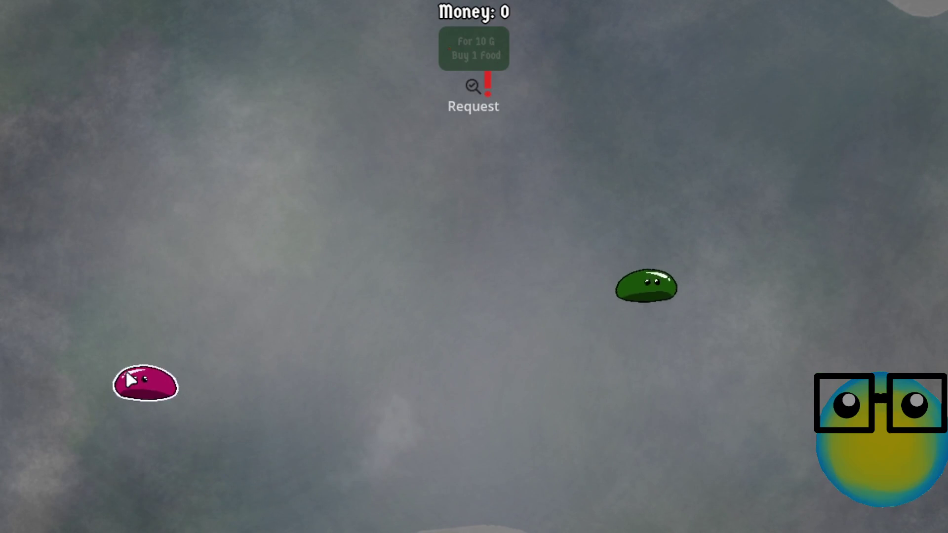
Close the game with Alt+F4 and browse the live Remote scene tree.
{"action": "key", "text": "alt+F4"}
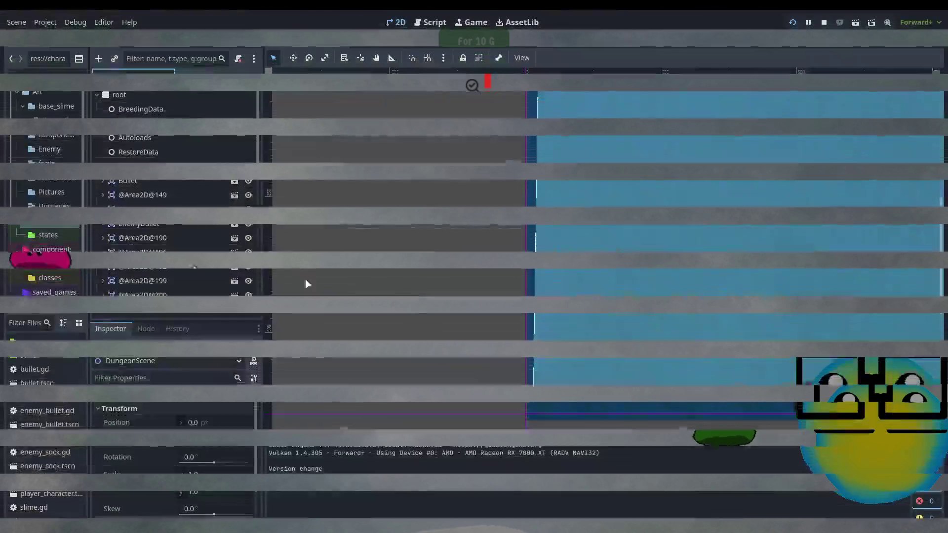
{"action": "left_click", "coordinate": [133, 76]}
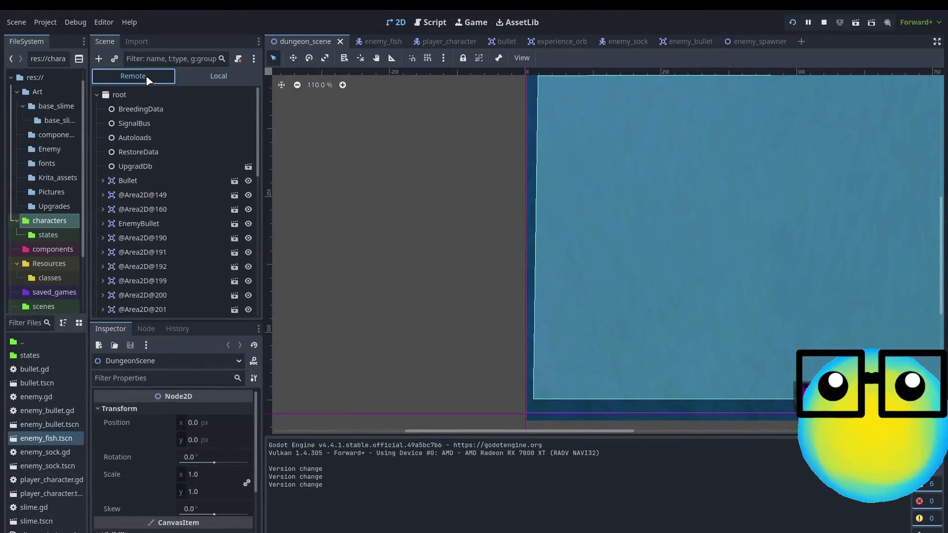
{"action": "scroll", "coordinate": [227, 167], "scroll_direction": "down", "scroll_amount": 10}
{"action": "scroll", "coordinate": [227, 167], "scroll_direction": "down", "scroll_amount": 2}
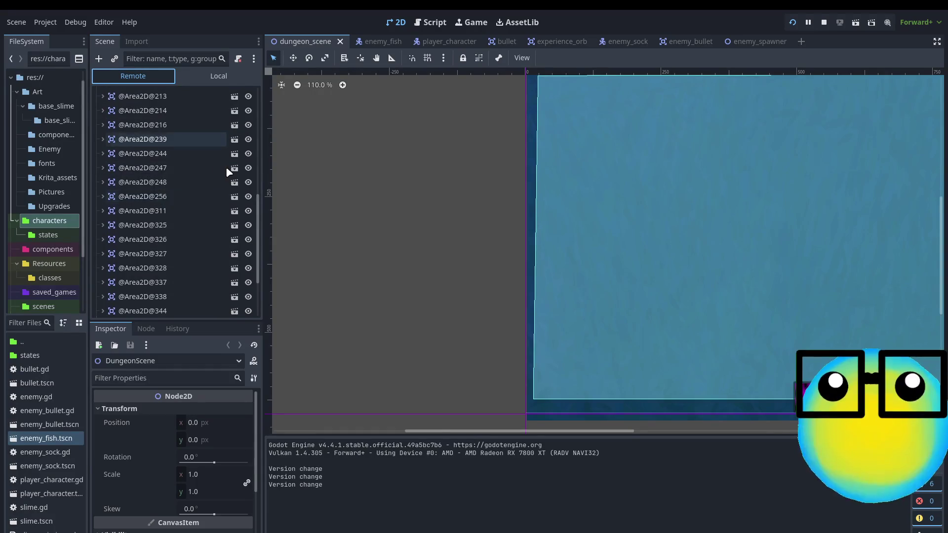
{"action": "left_click_drag", "start_coordinate": [258, 197], "coordinate": [267, 100]}
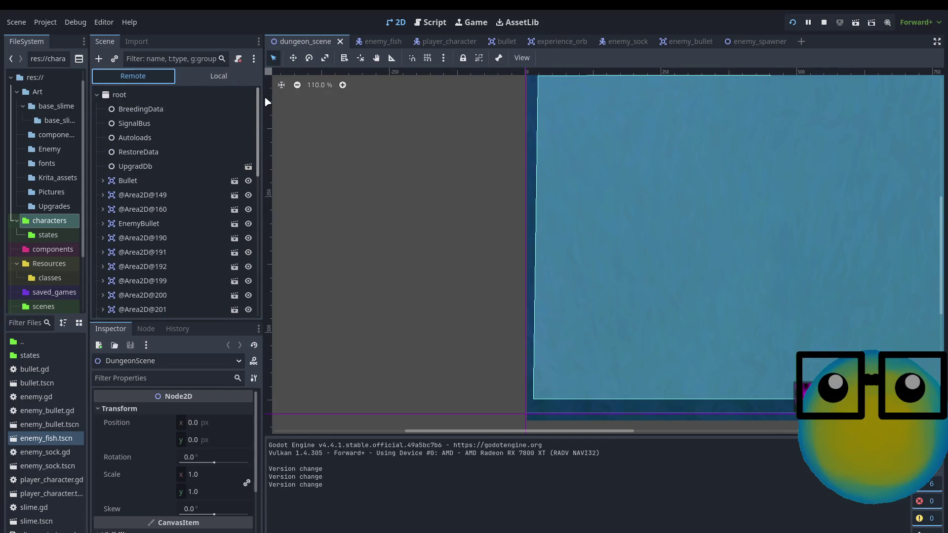
Inspect the live Bullet node's properties, signals and groups, then open the bullet scene.
{"action": "left_click", "coordinate": [157, 179]}
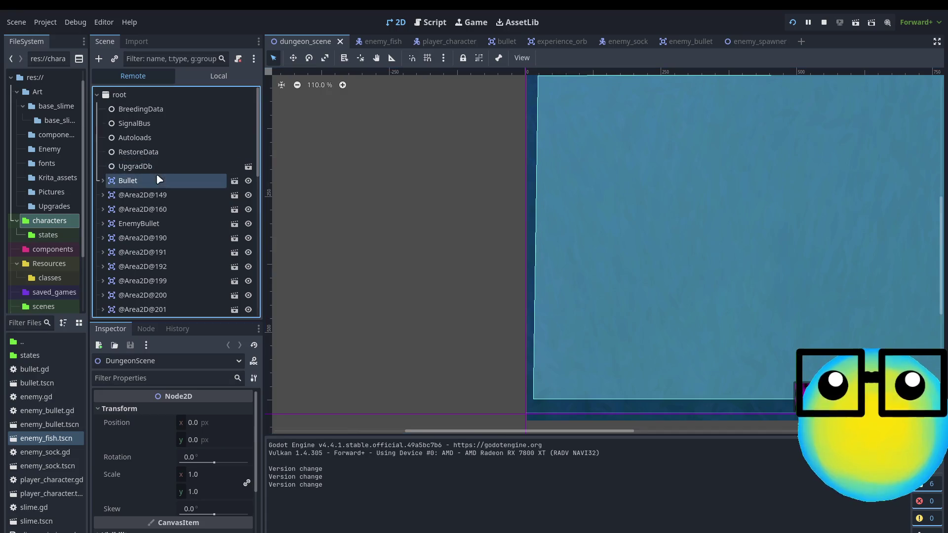
{"action": "left_click", "coordinate": [146, 329]}
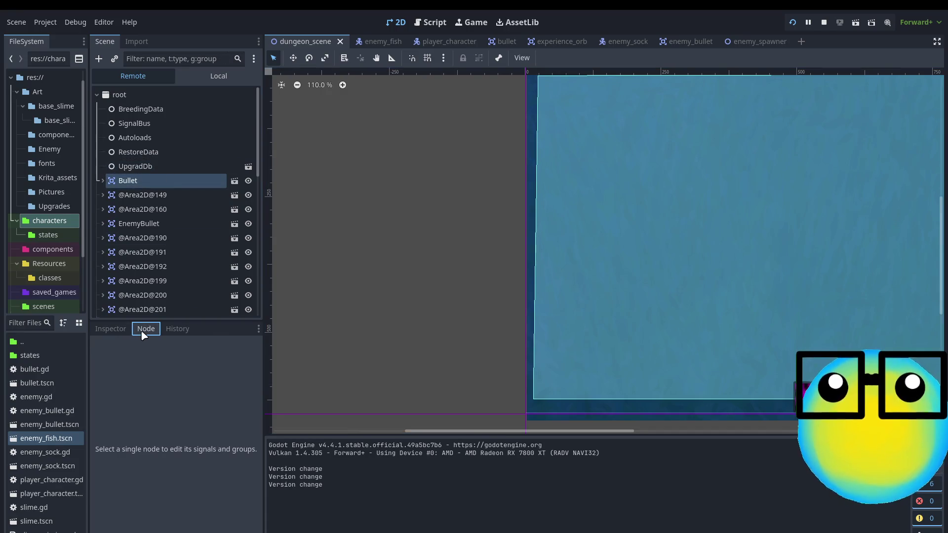
{"action": "key", "text": "Left"}
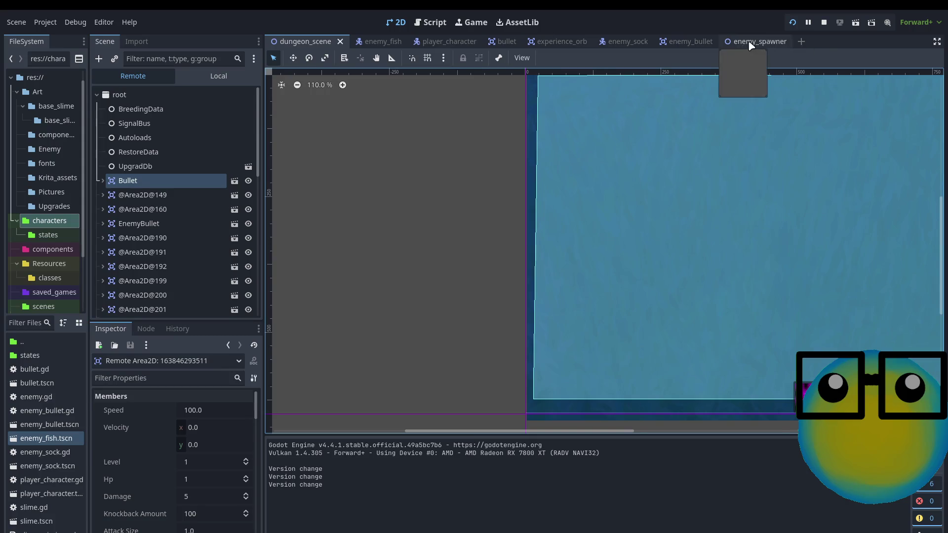
{"action": "left_click", "coordinate": [509, 43]}
Check the Groups of the Bullet and EnemyBullet nodes to confirm both belong to the attack group.
{"action": "left_click", "coordinate": [212, 77]}
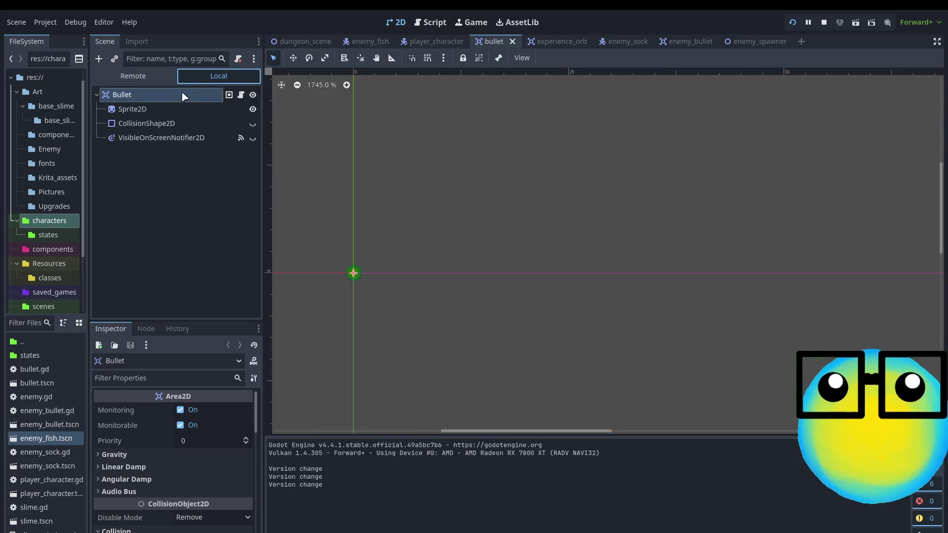
{"action": "left_click", "coordinate": [147, 329]}
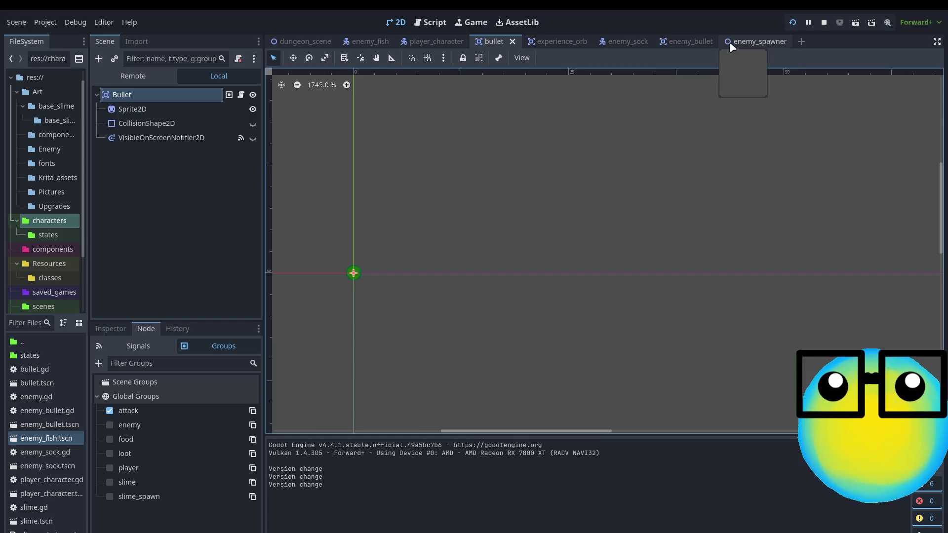
{"action": "left_click", "coordinate": [672, 44]}
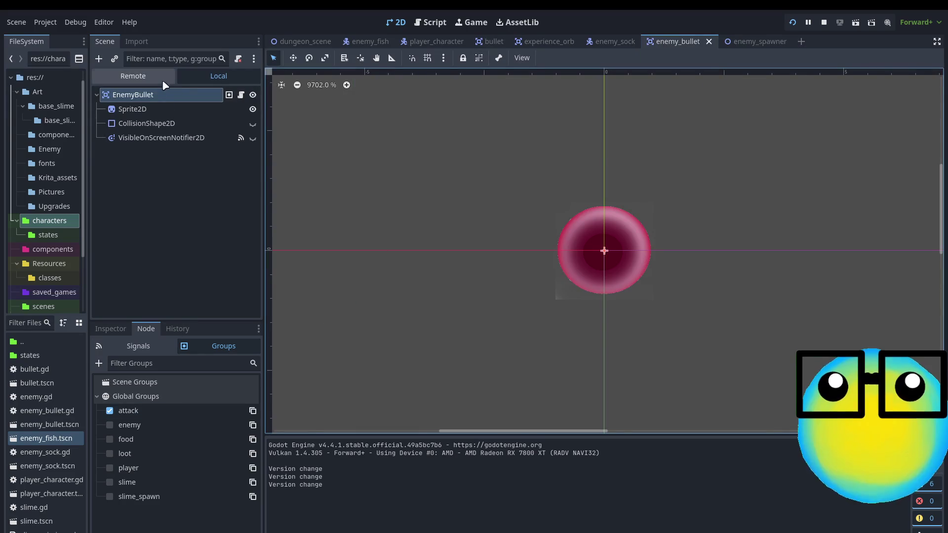
{"action": "left_click", "coordinate": [150, 346]}
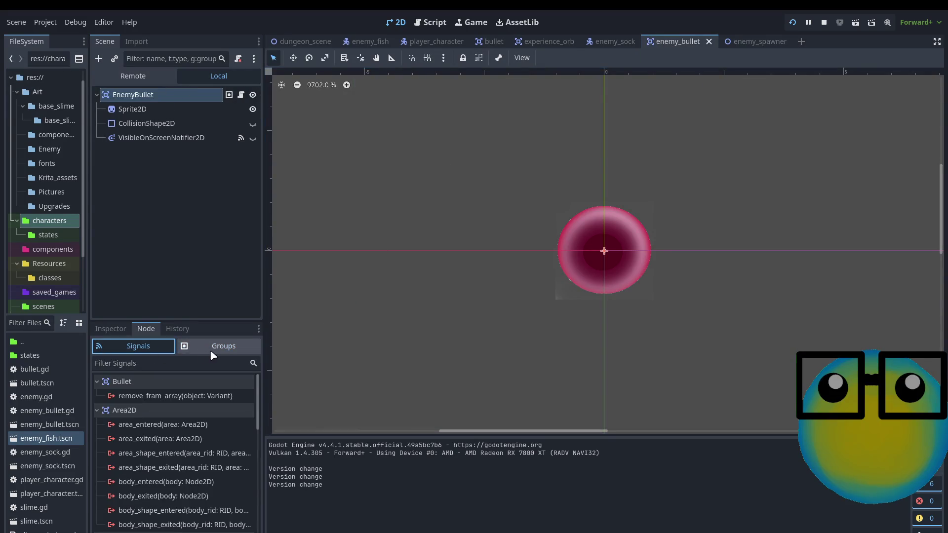
{"action": "left_click", "coordinate": [111, 328]}
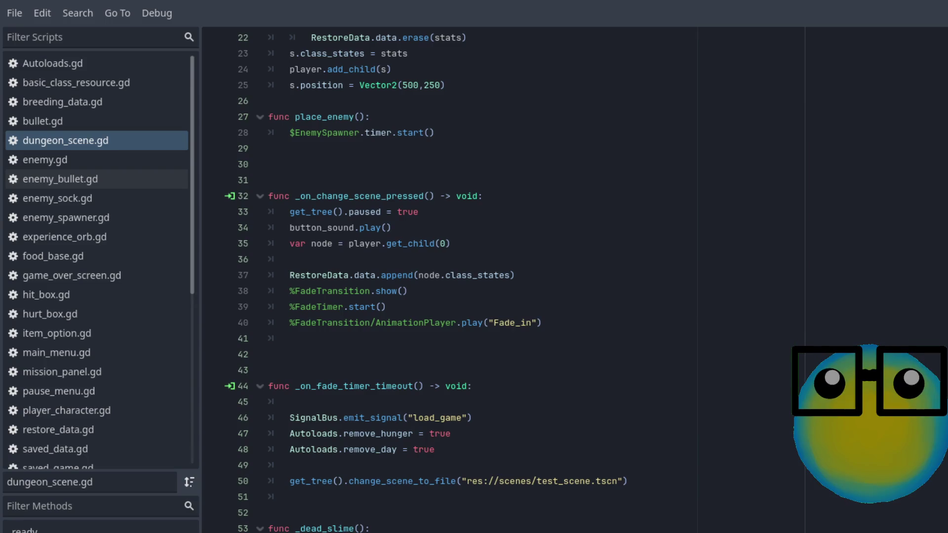
{"action": "scroll", "coordinate": [556, 308], "scroll_direction": "up", "scroll_amount": 4}
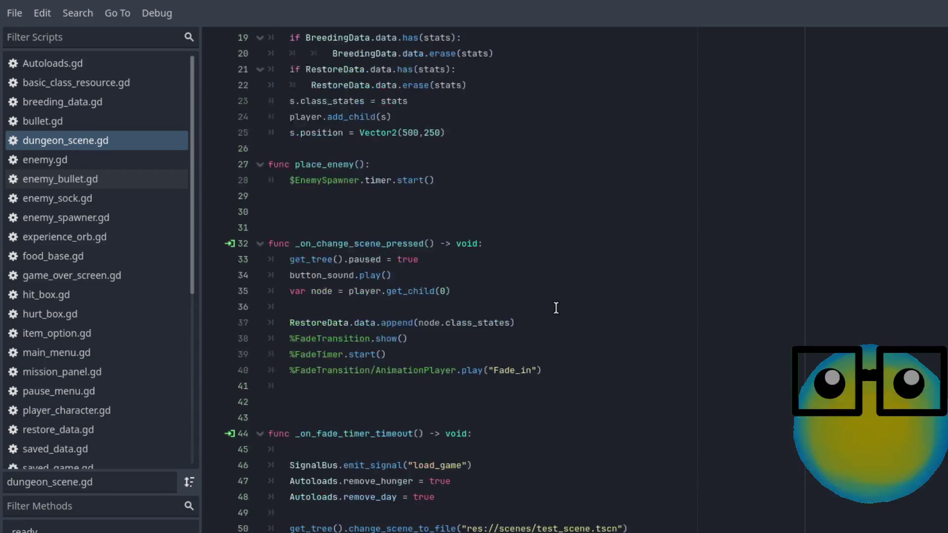
{"action": "scroll", "coordinate": [556, 308], "scroll_direction": "up", "scroll_amount": 3}
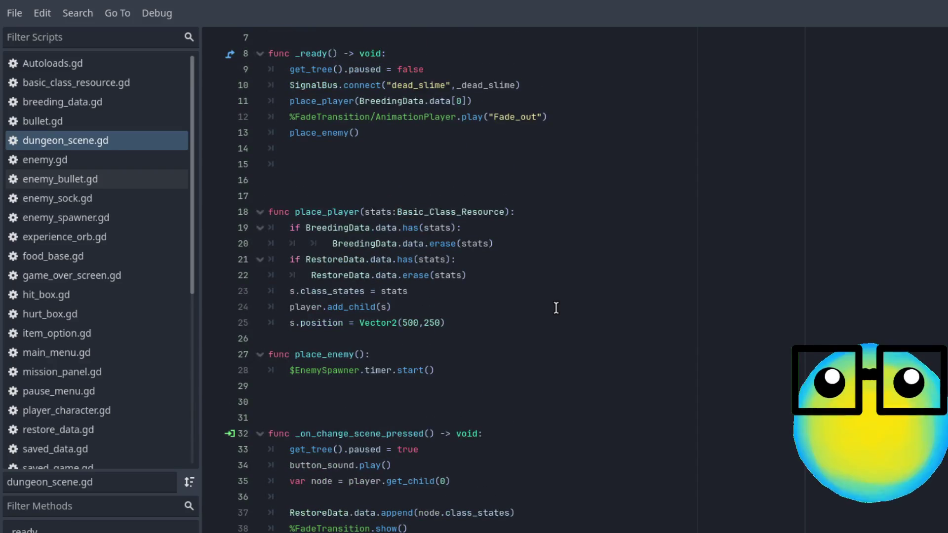
{"action": "scroll", "coordinate": [556, 308], "scroll_direction": "down", "scroll_amount": 2}
{"action": "scroll", "coordinate": [556, 308], "scroll_direction": "down", "scroll_amount": 5}
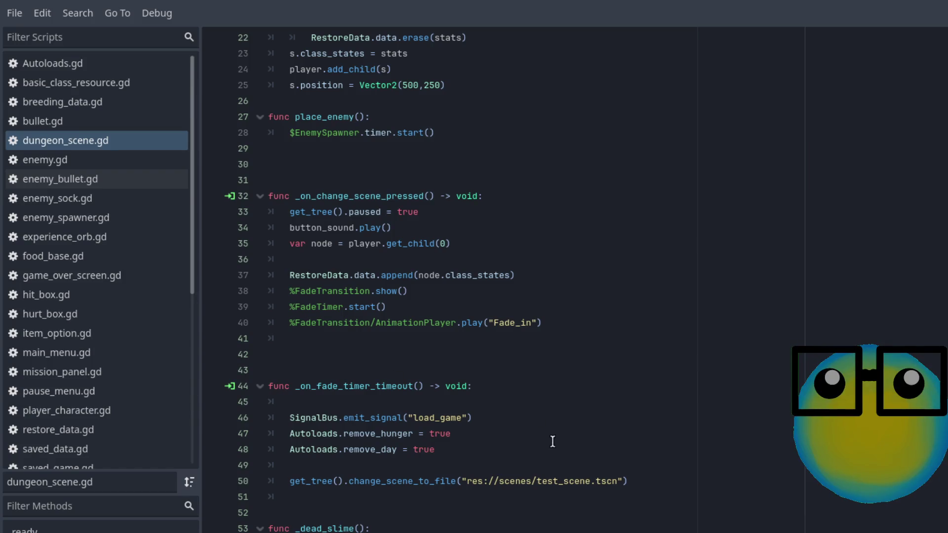
{"action": "scroll", "coordinate": [569, 462], "scroll_direction": "up", "scroll_amount": 1}
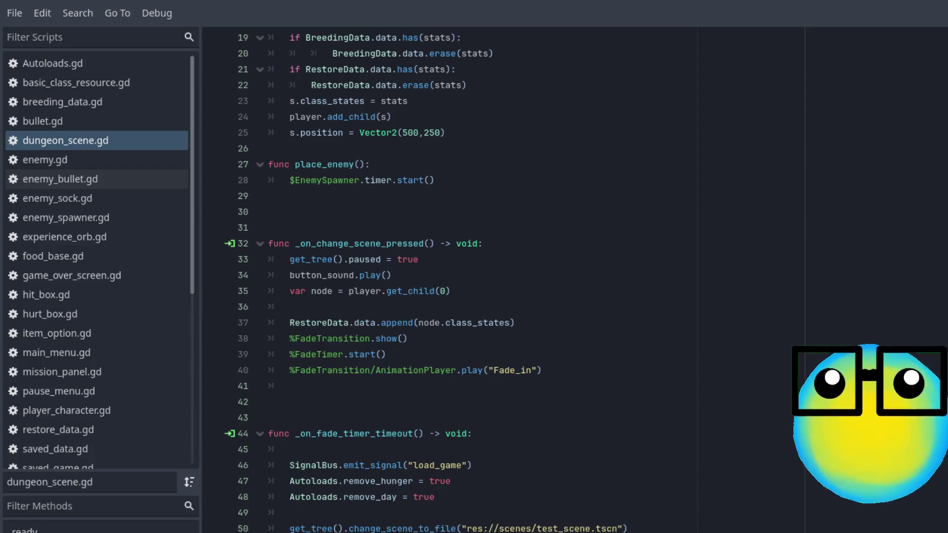
Add loops in _on_fade_timer_timeout that free enemy and attack group nodes, then save dungeon_scene.gd.
{"action": "left_click", "coordinate": [315, 514]}
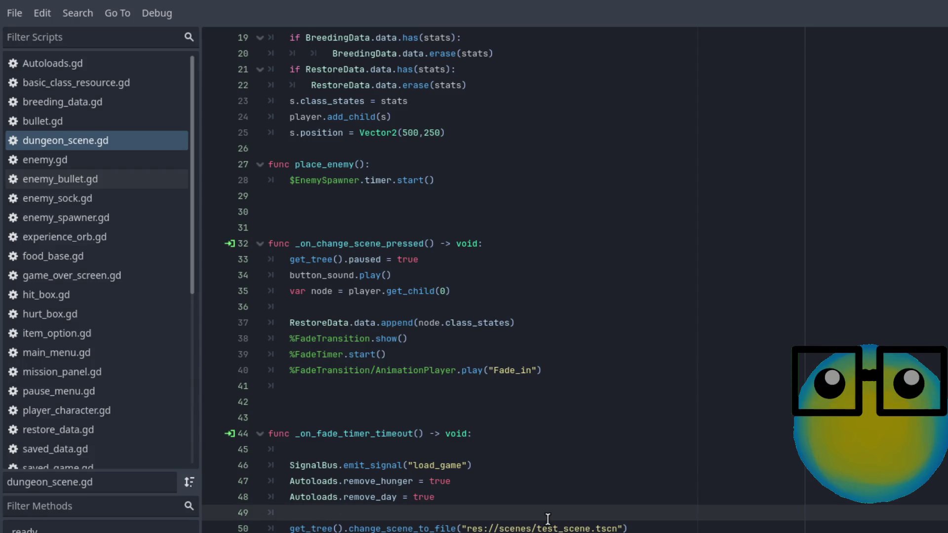
{"action": "key", "text": "ctrl+z"}
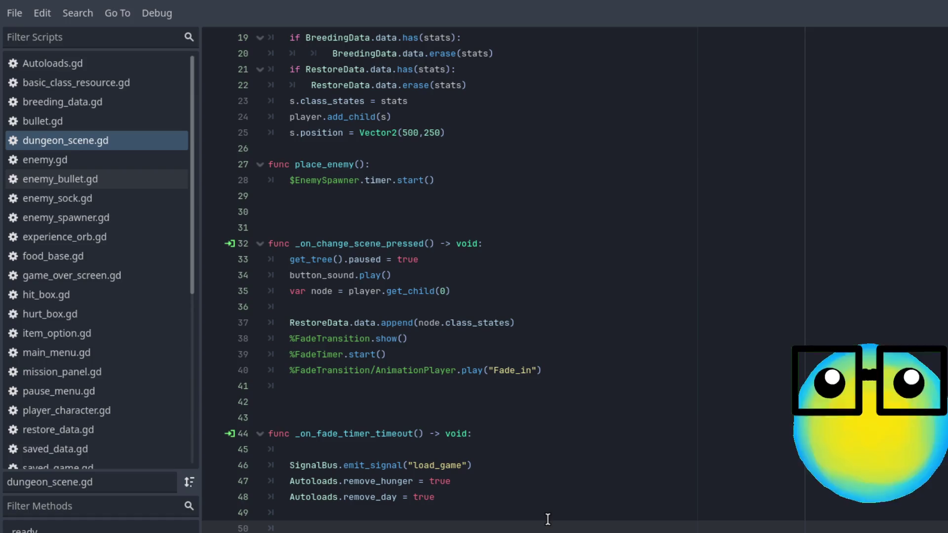
{"action": "key", "text": "ctrl+z"}
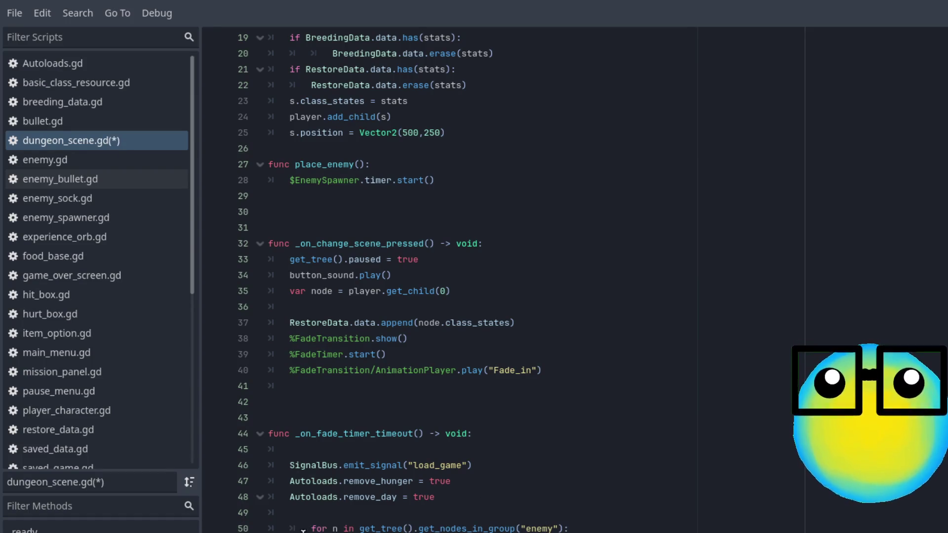
{"action": "key", "text": "ctrl+z"}
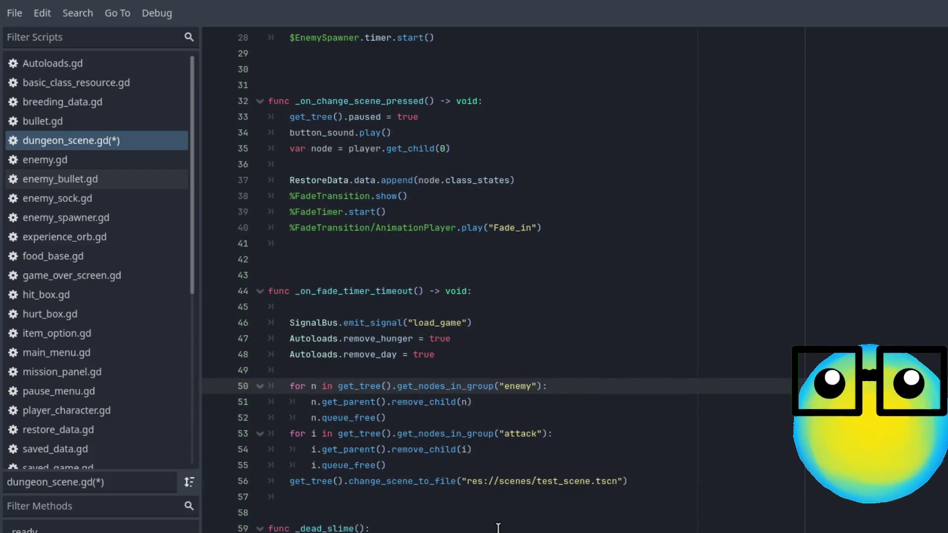
{"action": "key", "text": "ctrl+s"}
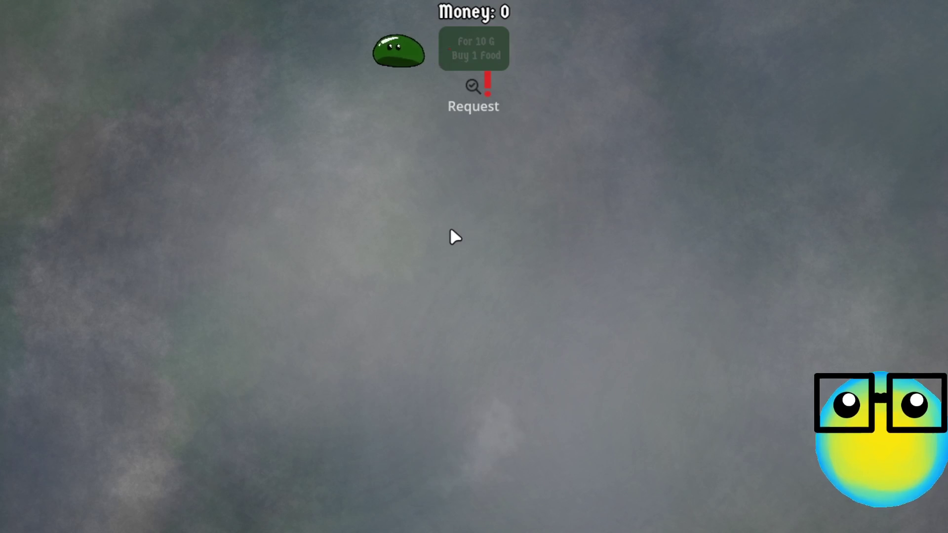
Send the green slime on a mission and take the More Bullets upgrade.
{"action": "left_click", "coordinate": [271, 122]}
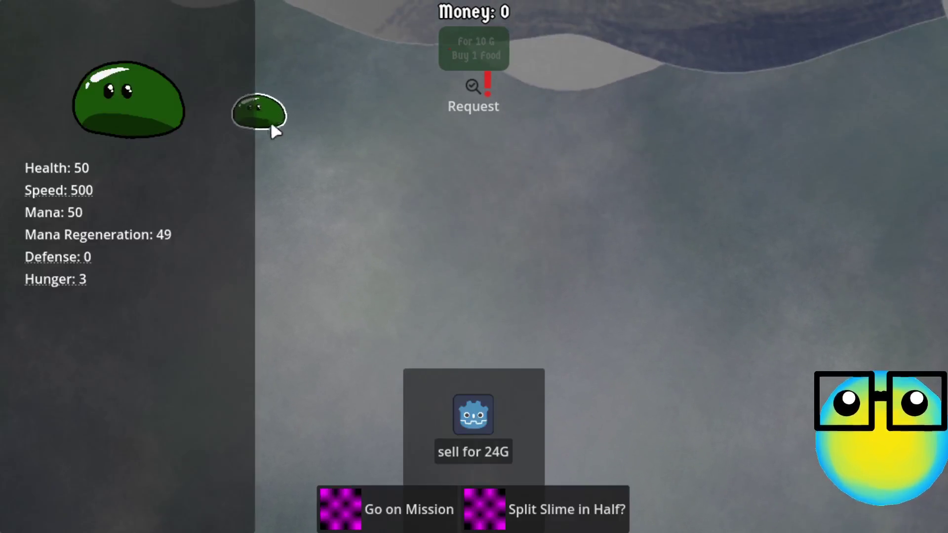
{"action": "left_click", "coordinate": [400, 505]}
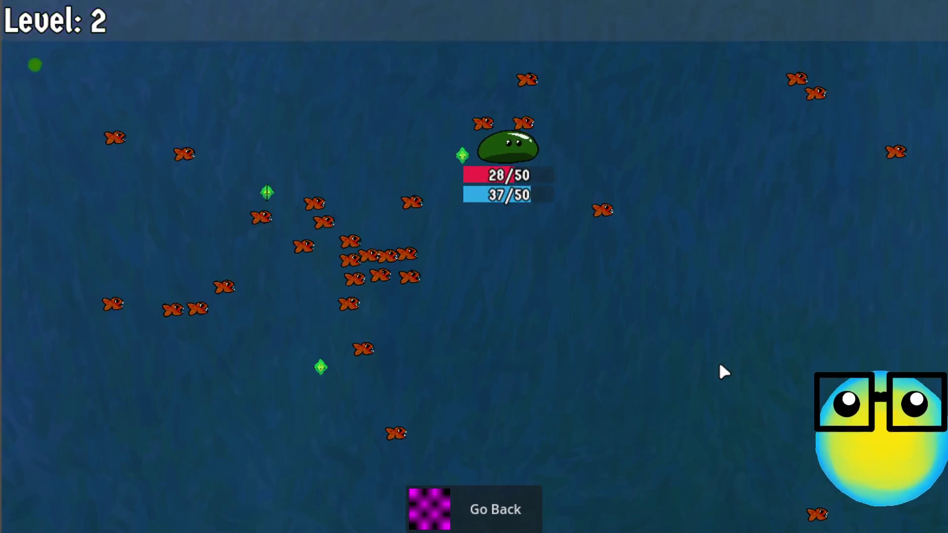
{"action": "left_click", "coordinate": [551, 266]}
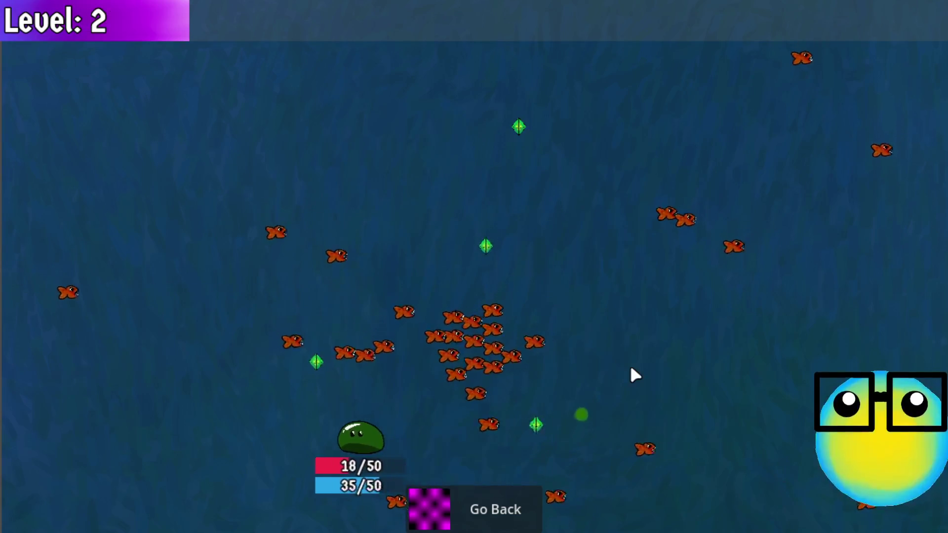
Steer the slime around the fish swarm with W, A, S and D.
{"action": "key", "text": "w"}
{"action": "key", "text": "d"}
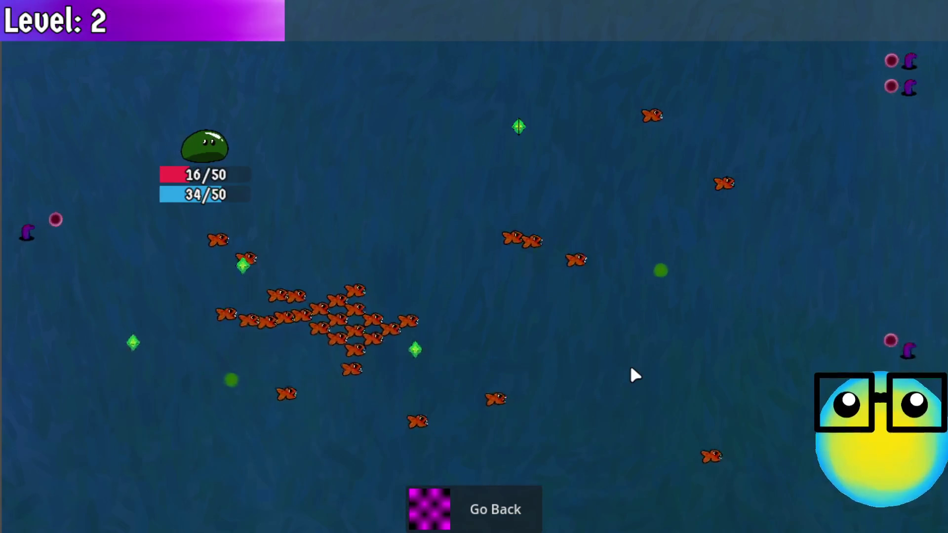
{"action": "key", "text": "s"}
{"action": "key", "text": "a"}
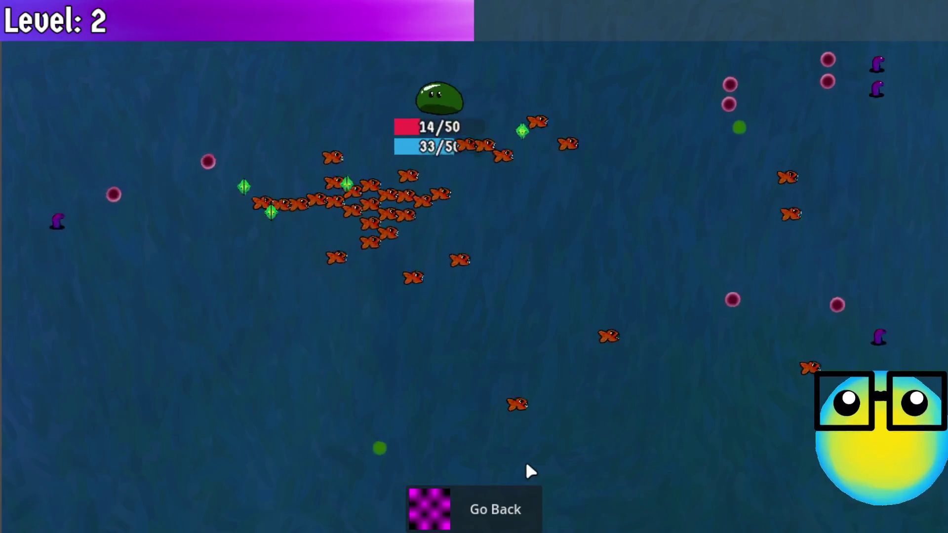
{"action": "key", "text": "d"}
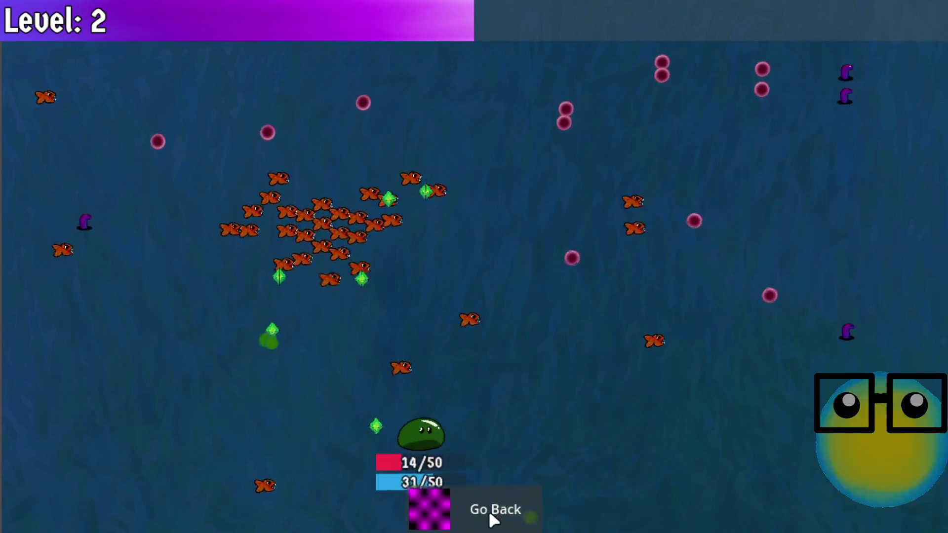
Return to the hub, view the slime's stats, and bring the Godot editor back.
{"action": "left_click", "coordinate": [491, 513]}
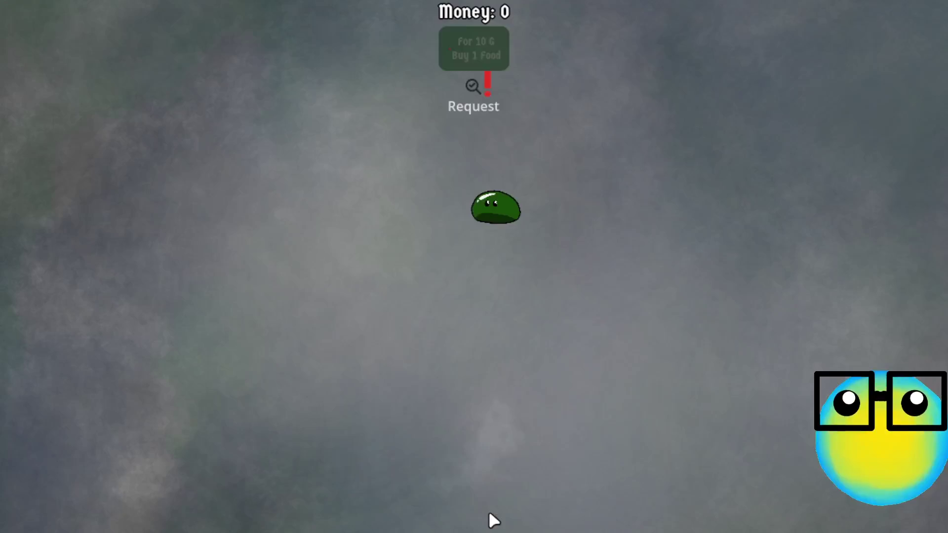
{"action": "left_click", "coordinate": [492, 208]}
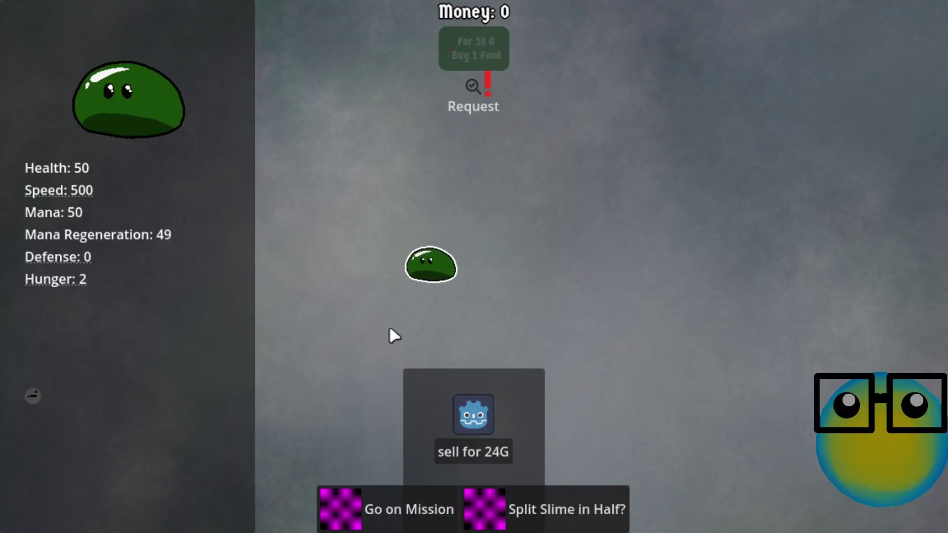
{"action": "key", "text": "F8"}
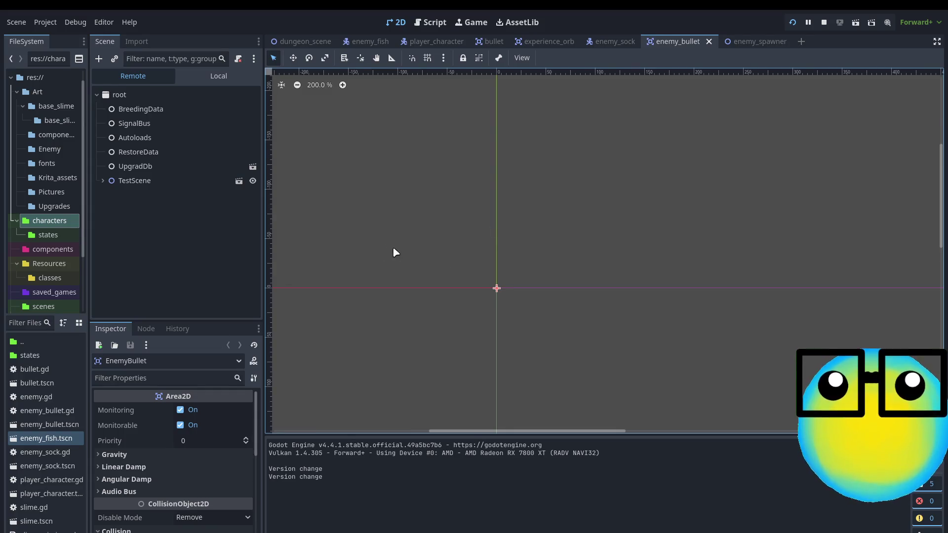
Run another mission, pick the bullet upgrade on level-up, then return to the hub and the editor.
{"action": "key", "text": "alt+Tab"}
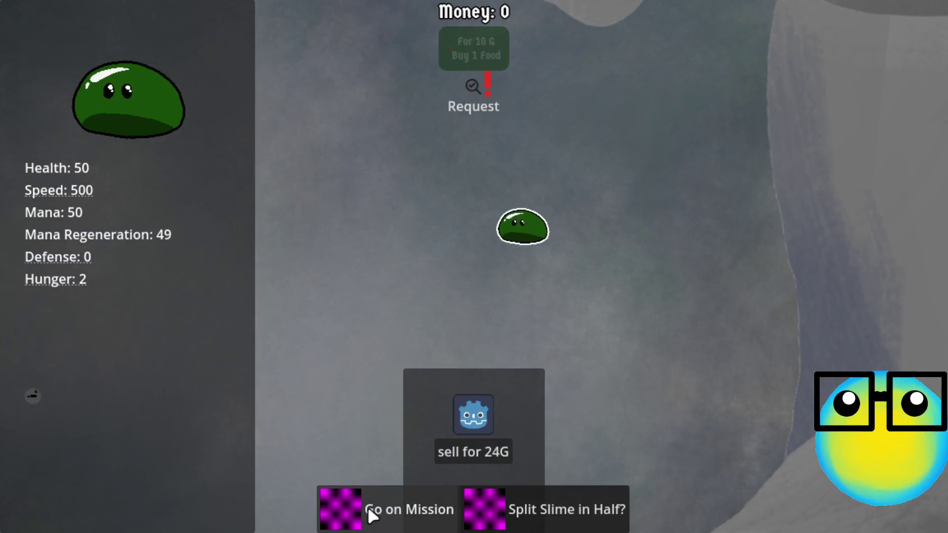
{"action": "left_click", "coordinate": [369, 509]}
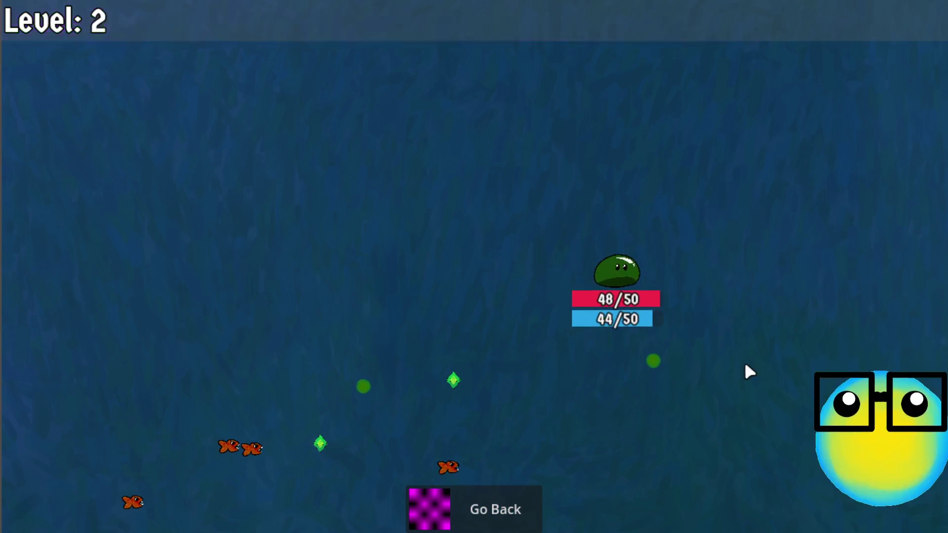
{"action": "left_click", "coordinate": [558, 221]}
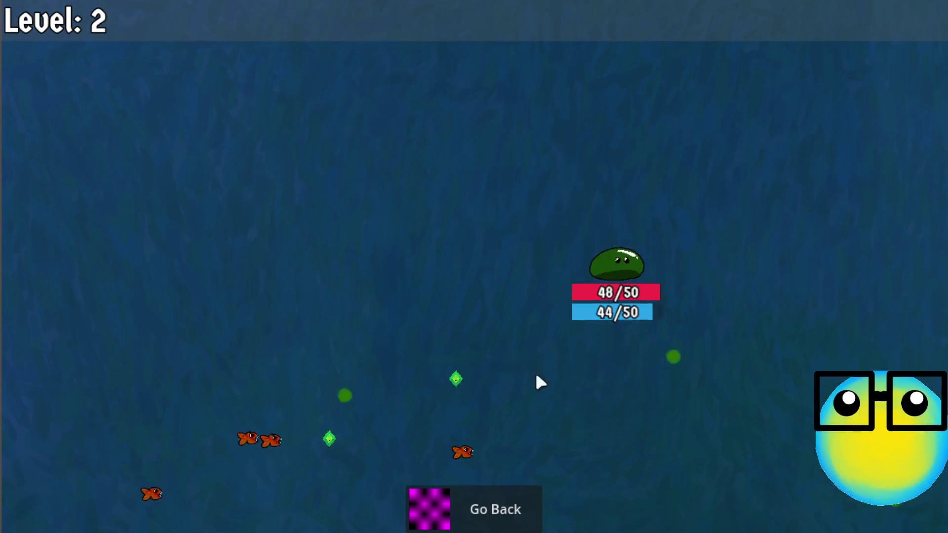
{"action": "left_click", "coordinate": [494, 521]}
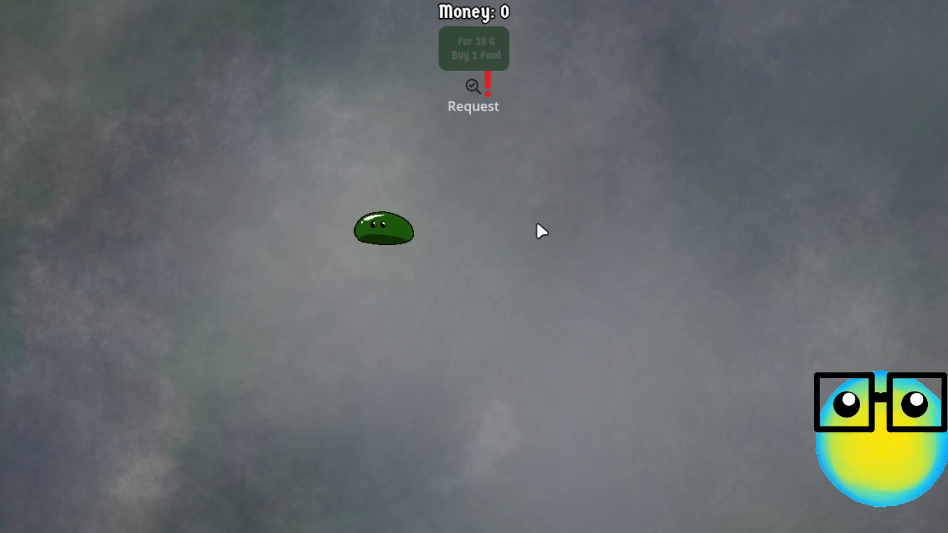
{"action": "key", "text": "alt+Tab"}
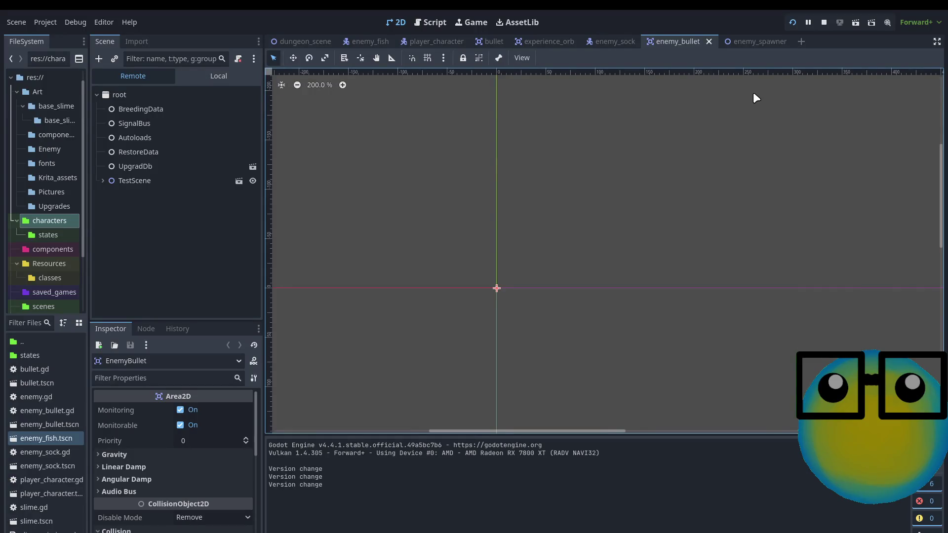
Stop the game, open enemy_sock, and expand its CharacterBody2D collision layer and mask settings.
{"action": "key", "text": "F8"}
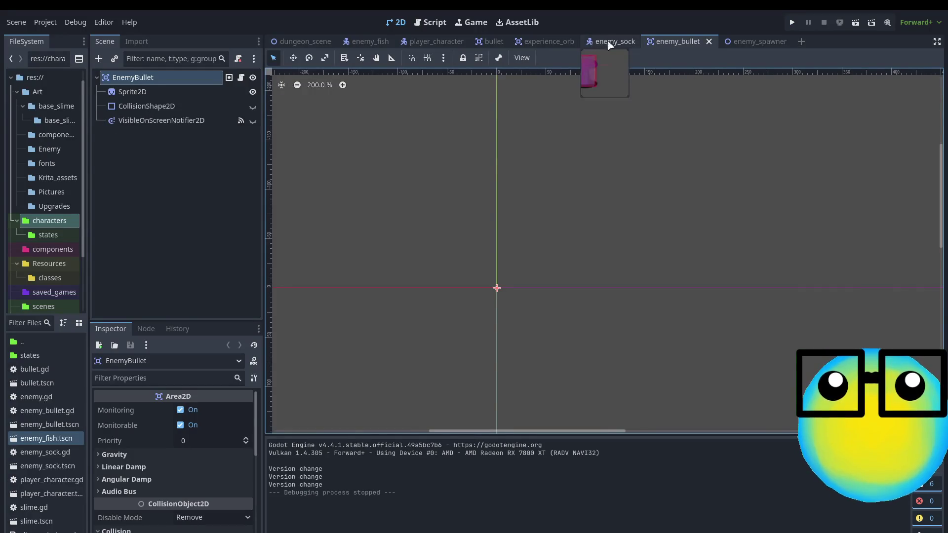
{"action": "left_click", "coordinate": [618, 41]}
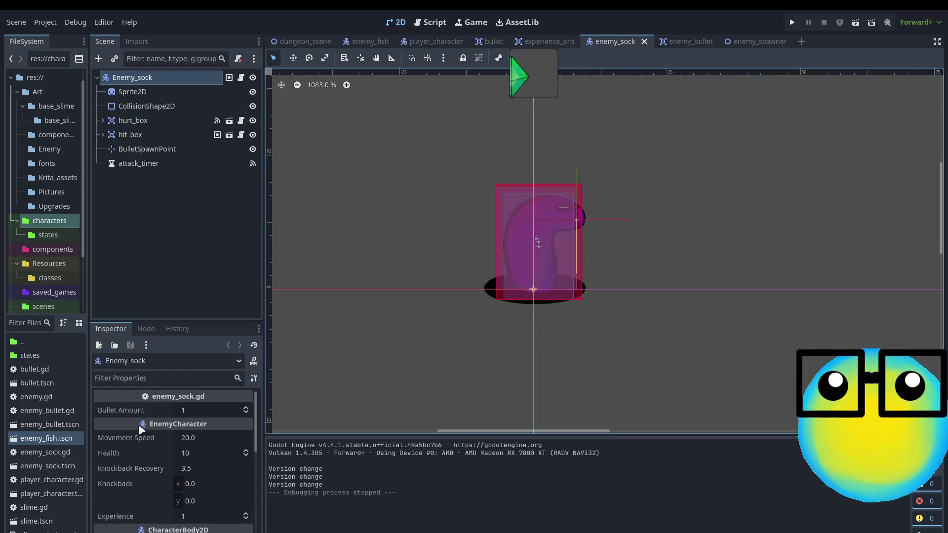
{"action": "scroll", "coordinate": [174, 482], "scroll_direction": "down", "scroll_amount": 4}
{"action": "scroll", "coordinate": [172, 478], "scroll_direction": "down", "scroll_amount": 4}
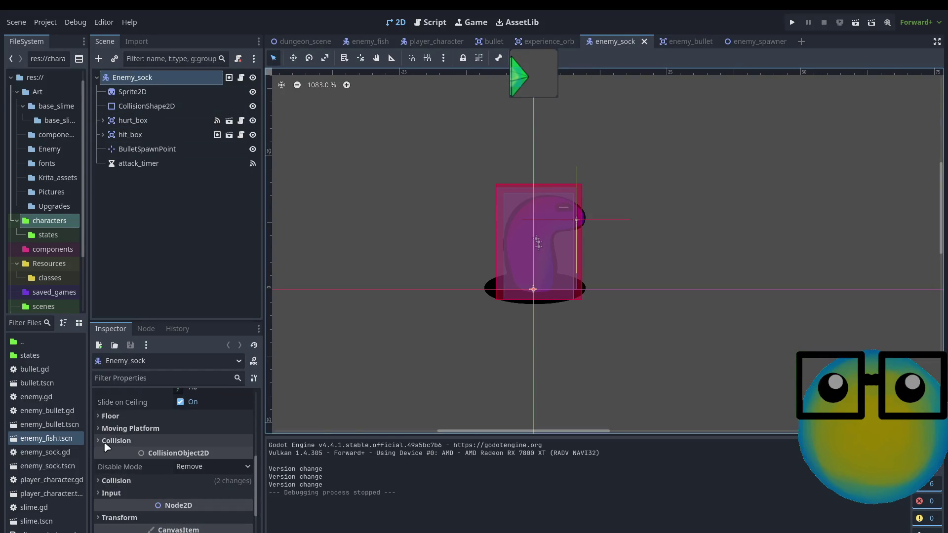
{"action": "left_click", "coordinate": [105, 442]}
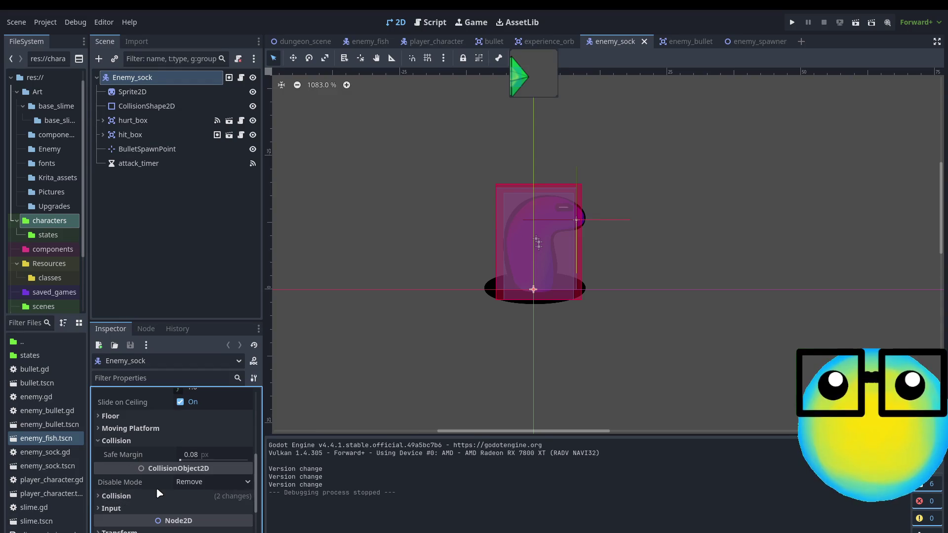
{"action": "scroll", "coordinate": [156, 487], "scroll_direction": "down", "scroll_amount": 2}
{"action": "left_click", "coordinate": [148, 454]}
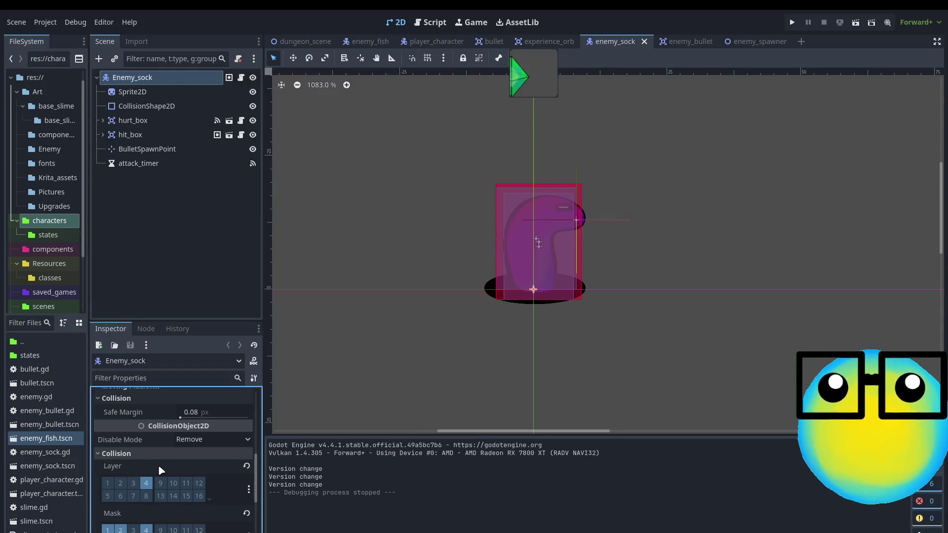
{"action": "scroll", "coordinate": [198, 450], "scroll_direction": "down", "scroll_amount": 2}
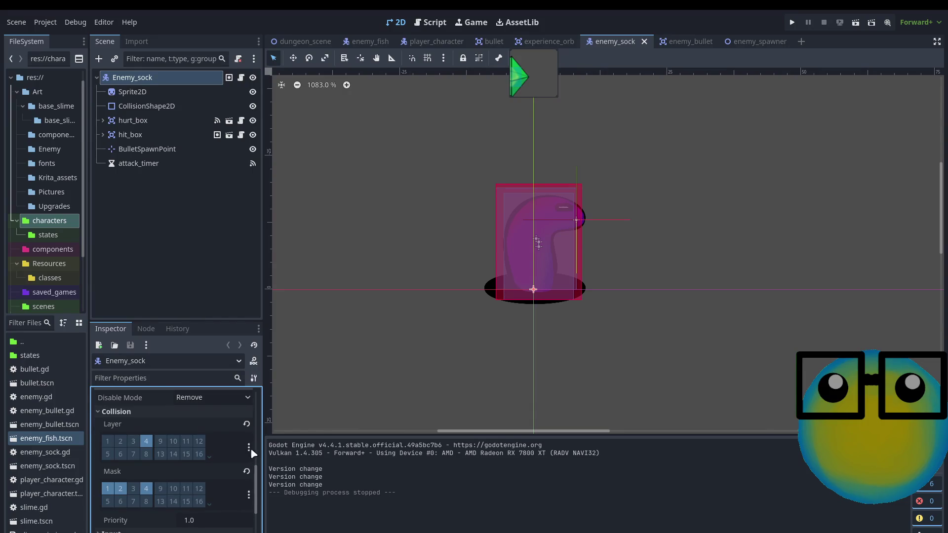
{"action": "mouse_move", "coordinate": [257, 483]}
{"action": "left_mouse_down"}
{"action": "mouse_move", "coordinate": [256, 523]}
{"action": "mouse_move", "coordinate": [265, 437]}
{"action": "left_mouse_up"}
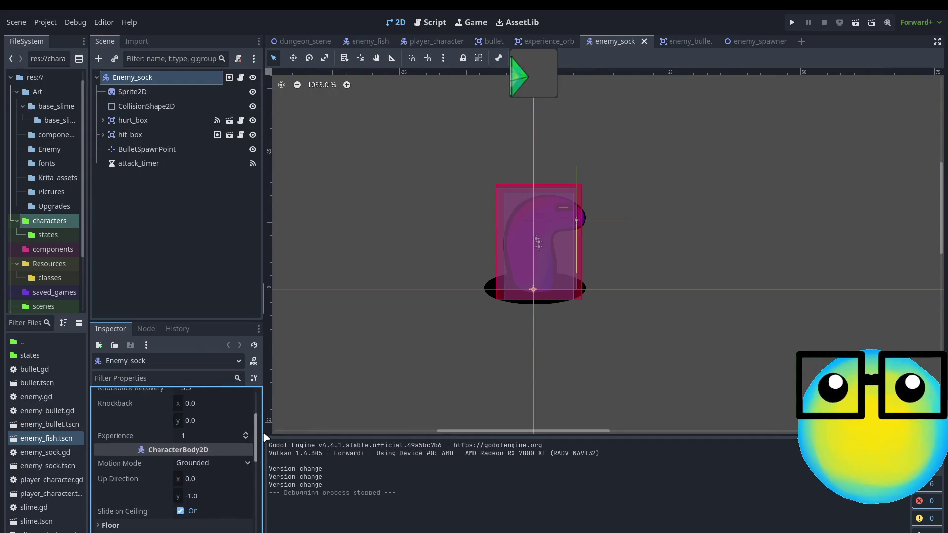
{"action": "scroll", "coordinate": [191, 394], "scroll_direction": "down", "scroll_amount": 3}
Filter Enemy_sock's properties by 'collisio' and review its layer 4 and mask bits 1, 2, 4.
{"action": "left_click", "coordinate": [123, 380]}
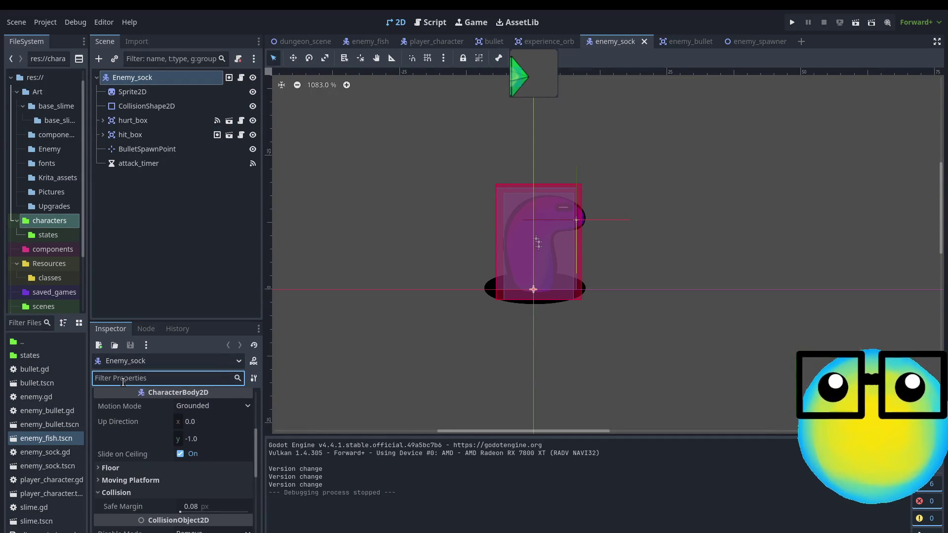
{"action": "type", "text": "collisio"}
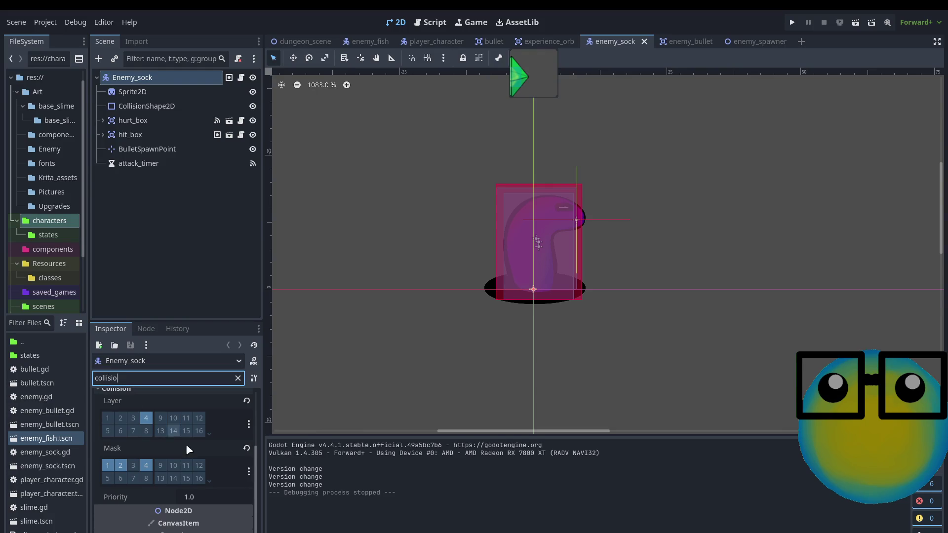
{"action": "scroll", "coordinate": [193, 449], "scroll_direction": "up", "scroll_amount": 2}
{"action": "scroll", "coordinate": [212, 463], "scroll_direction": "down", "scroll_amount": 1}
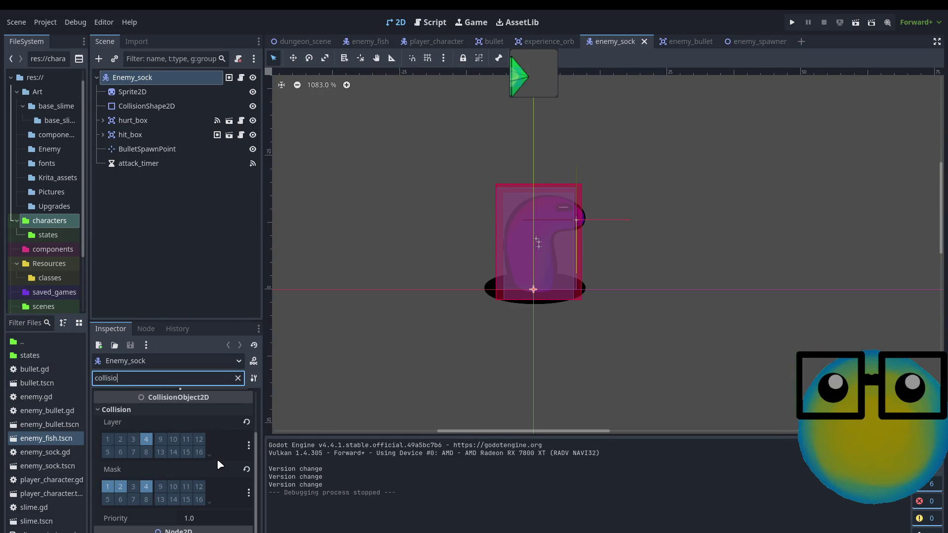
{"action": "scroll", "coordinate": [214, 495], "scroll_direction": "up", "scroll_amount": 1}
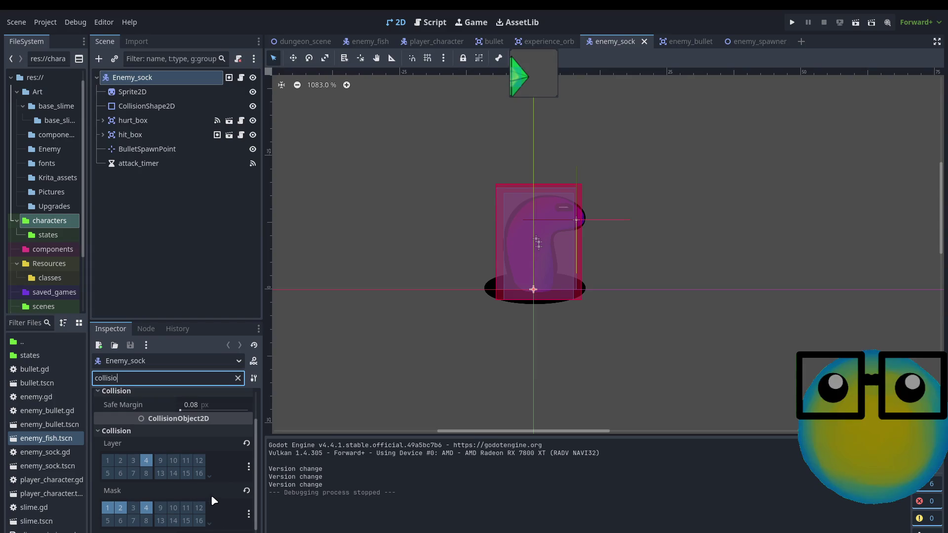
{"action": "scroll", "coordinate": [211, 496], "scroll_direction": "down", "scroll_amount": 1}
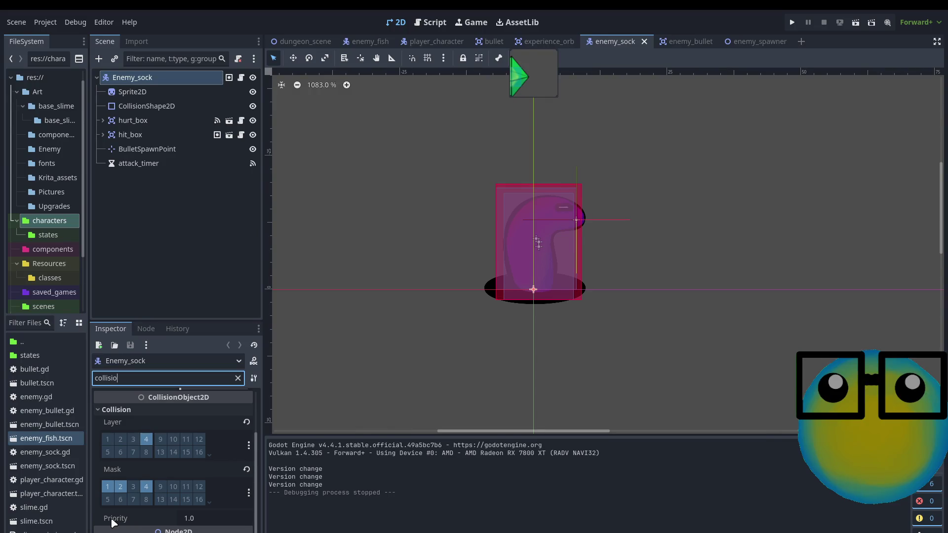
{"action": "scroll", "coordinate": [138, 474], "scroll_direction": "up", "scroll_amount": 1}
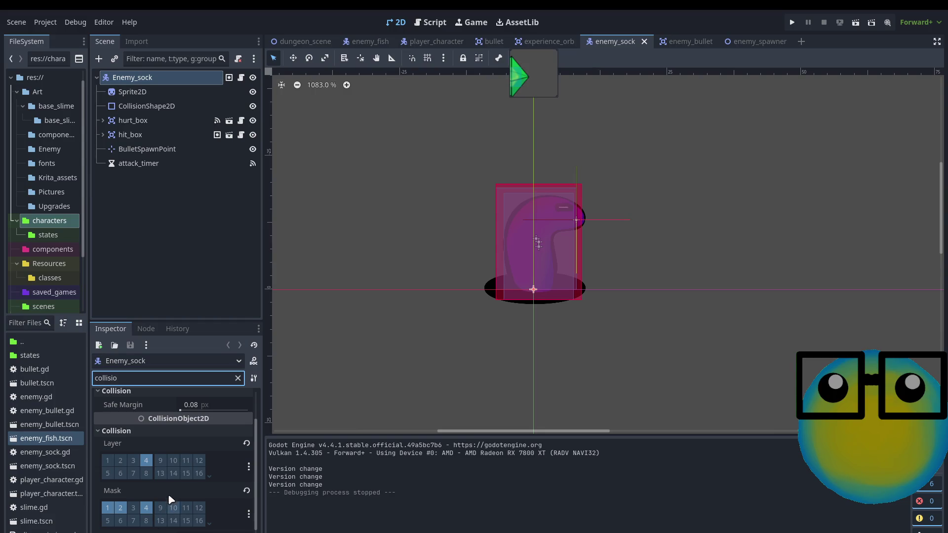
{"action": "left_click", "coordinate": [209, 438]}
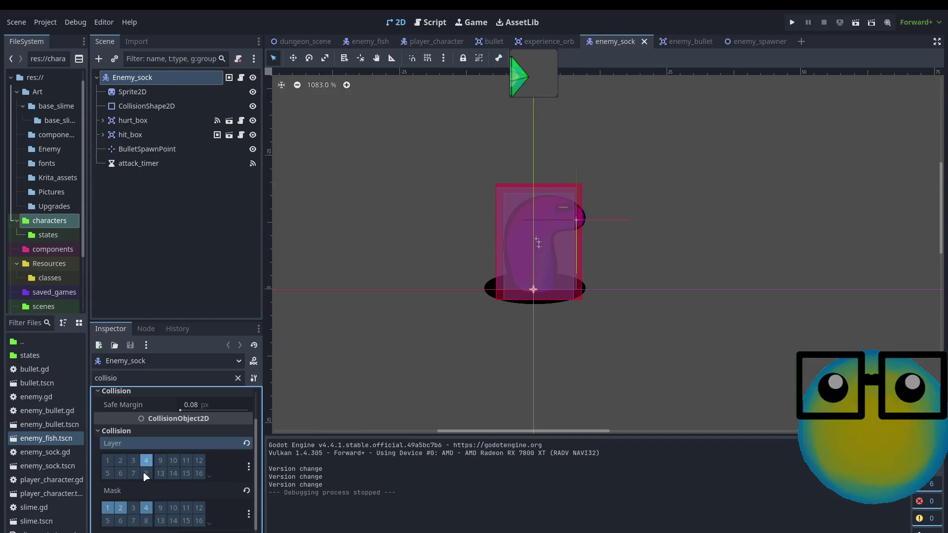
{"action": "left_click", "coordinate": [147, 509]}
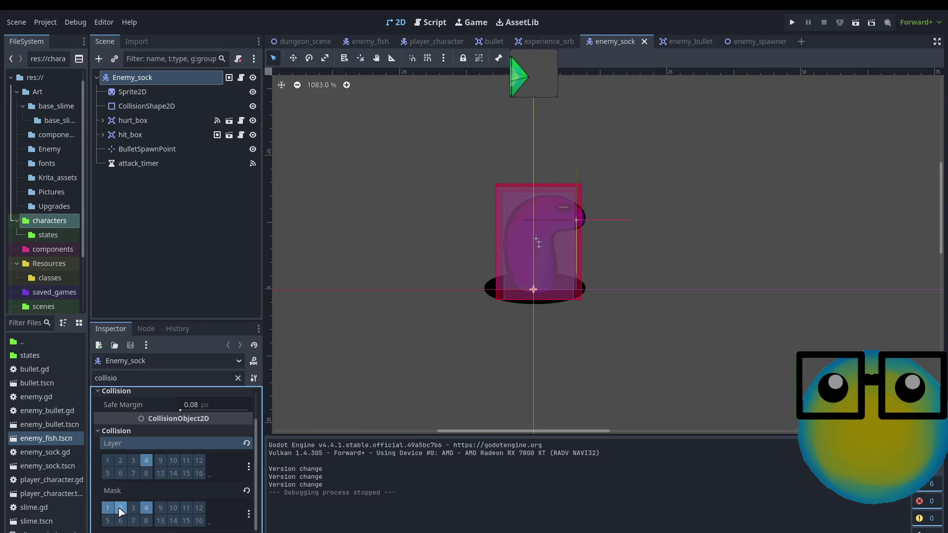